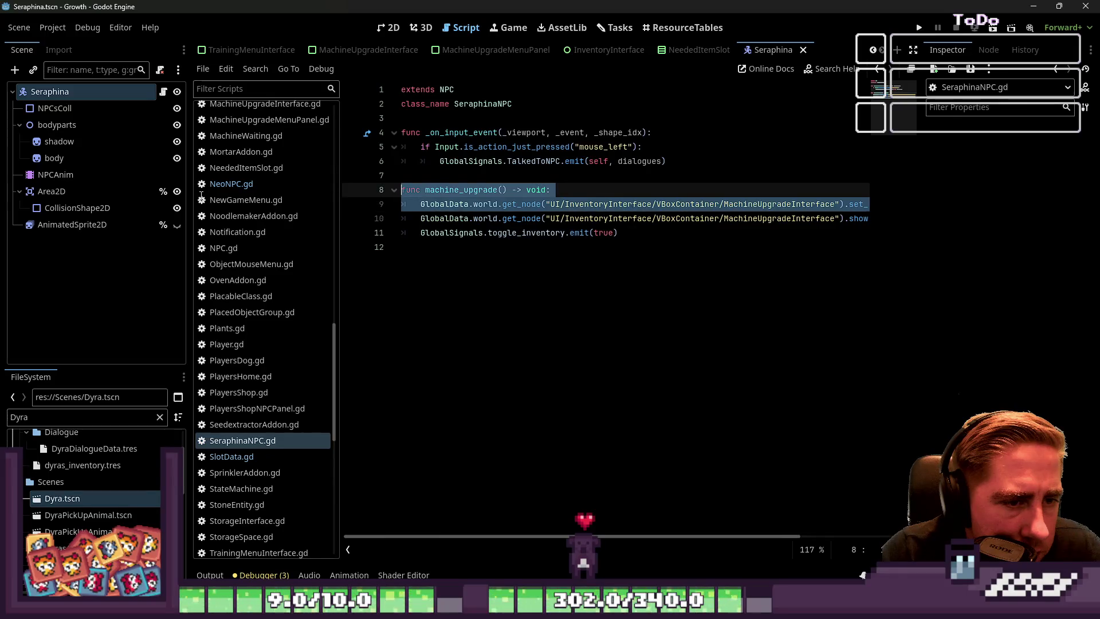
Step: Check that SeraphinaNPC.gd line 9 calls MachineUpgradeInterface's set_animal_training_menu_panels, then open MachineUpgradeMenuPanel.gd
double_click(725, 205)
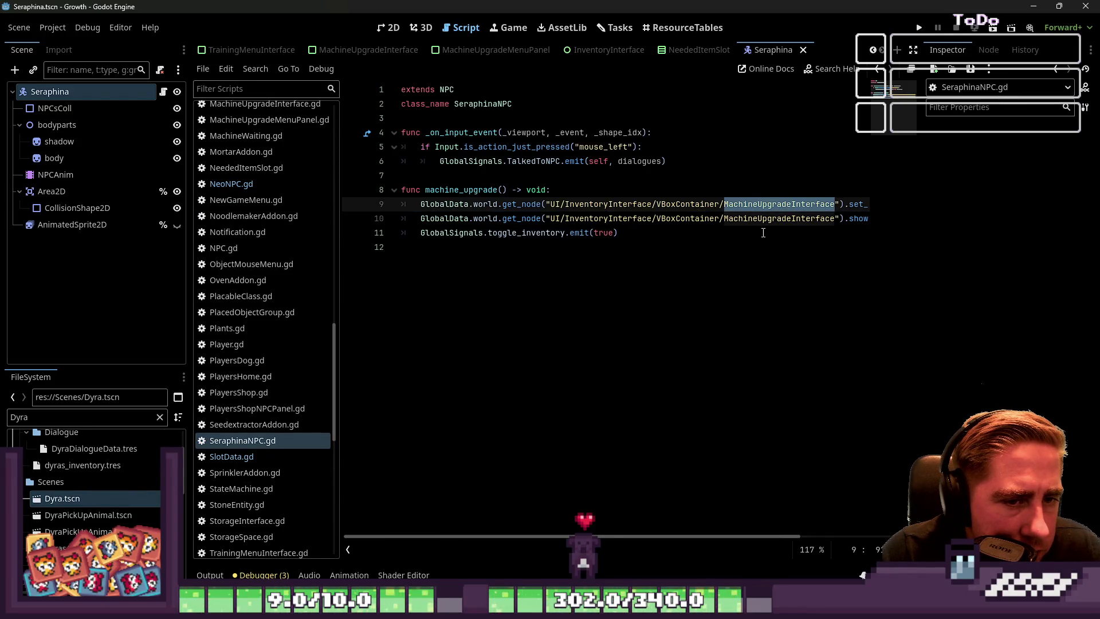
left_click(801, 204)
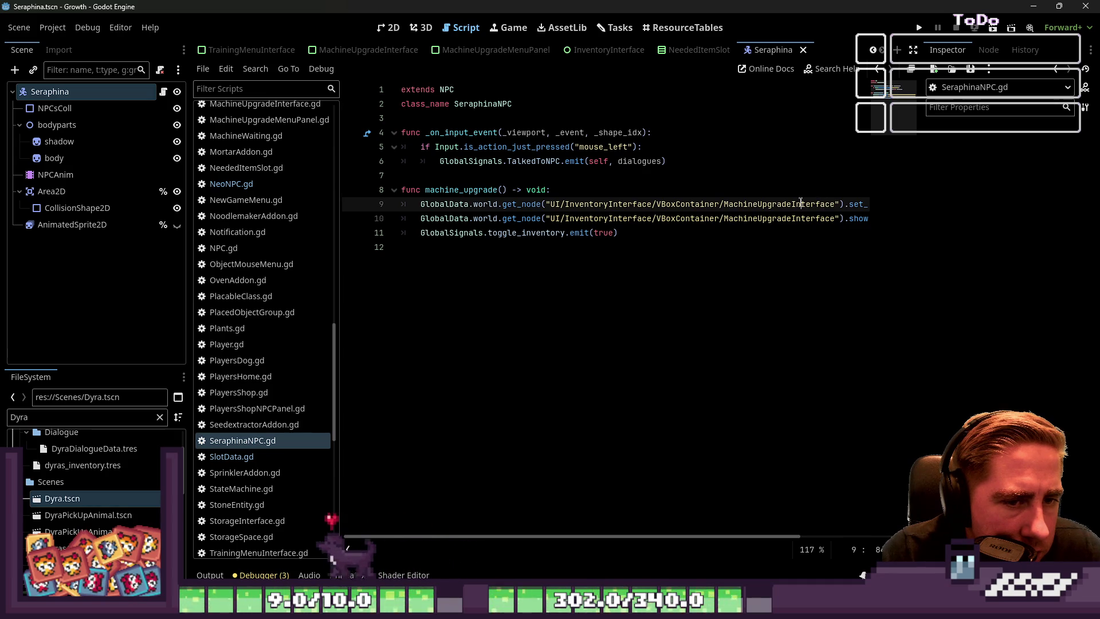
double_click(801, 204)
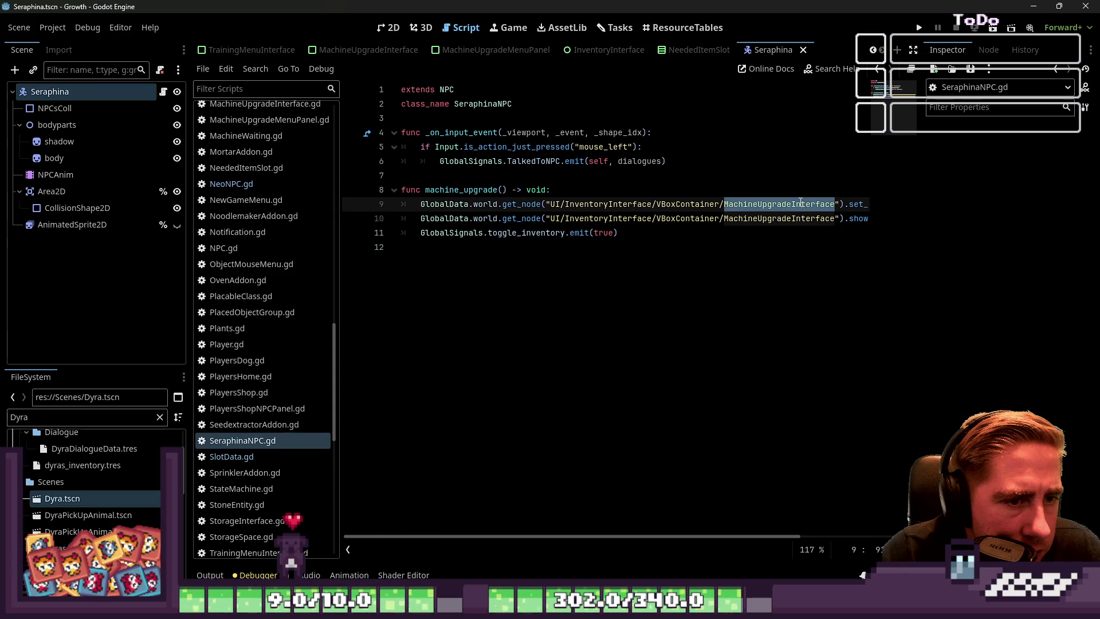
mouse_move(809, 204)
left_mouse_down()
mouse_move(785, 210)
mouse_move(847, 211)
mouse_move(614, 216)
mouse_move(620, 208)
left_mouse_up()
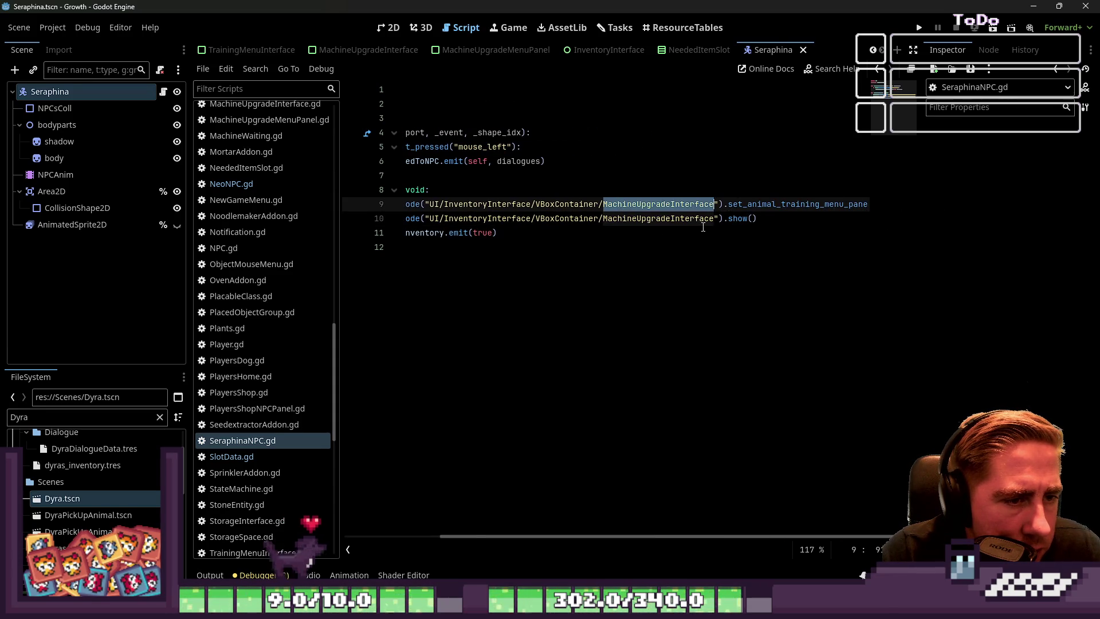
double_click(797, 204)
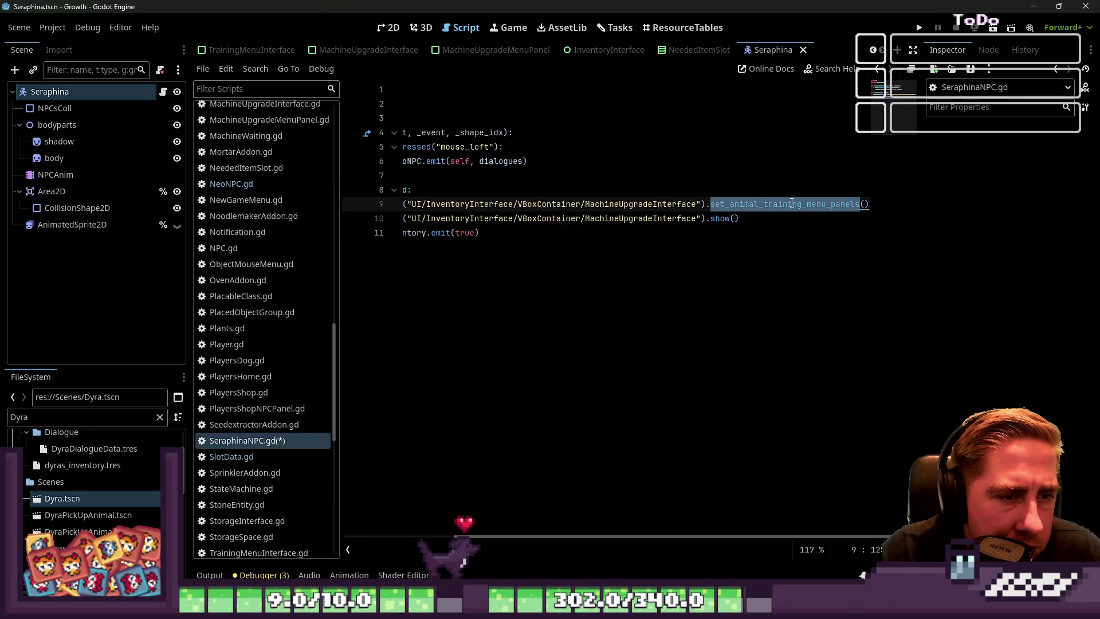
scroll(233, 204, "up", 5)
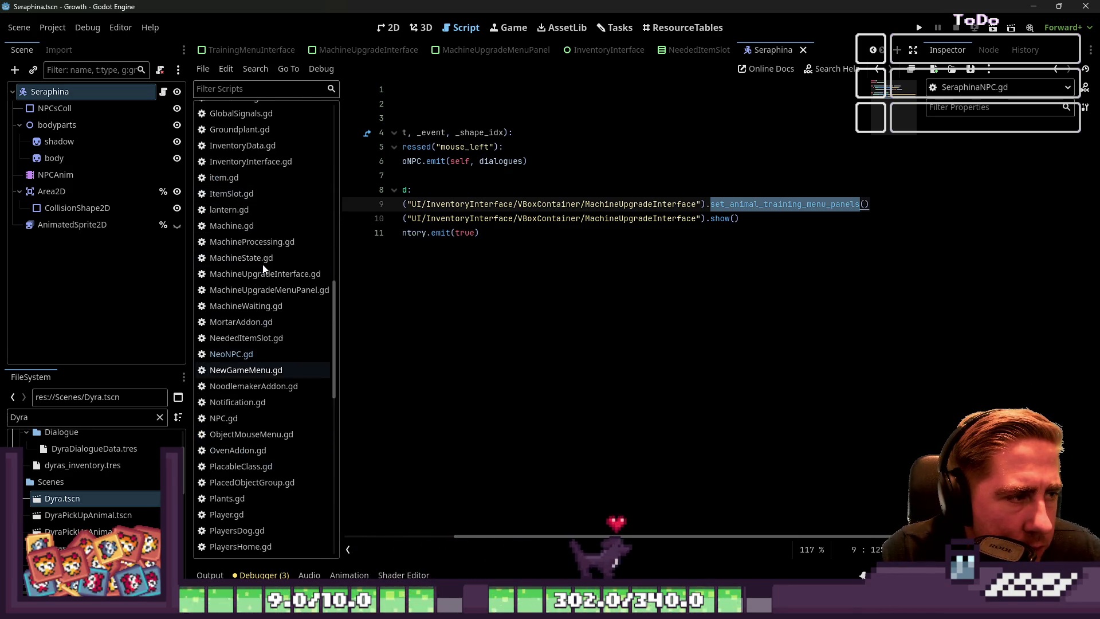
left_click(278, 290)
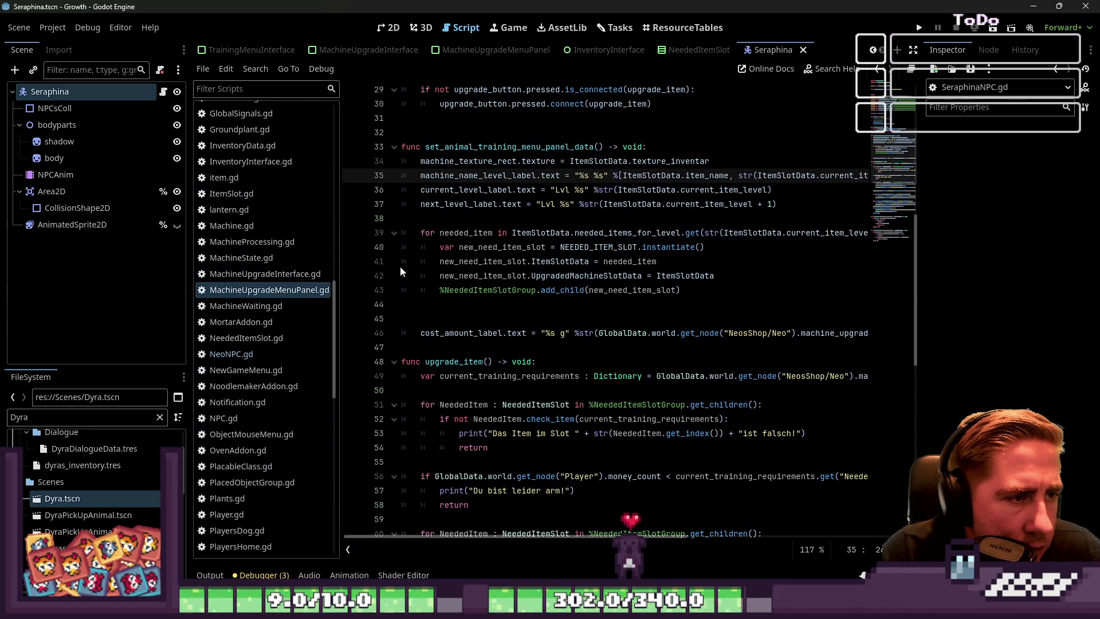
Step: Rename the line 33 function to set_upgrade_machine_panel_data and save
double_click(466, 148)
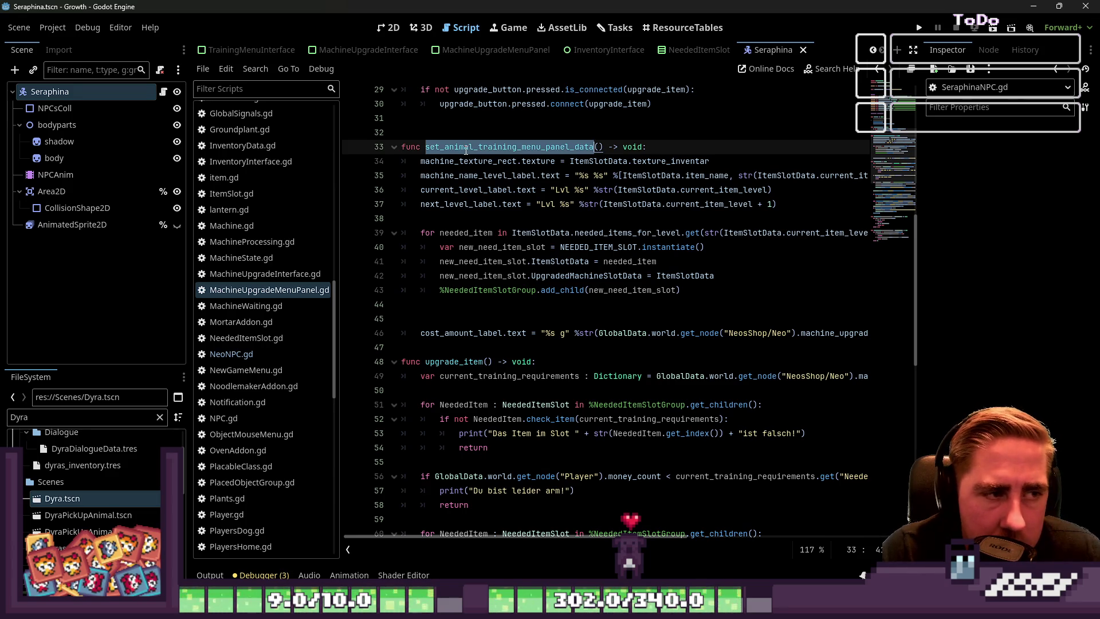
key("Left")
key("Right")
key("shift+Right")
key("shift+Right")
key("shift+Right")
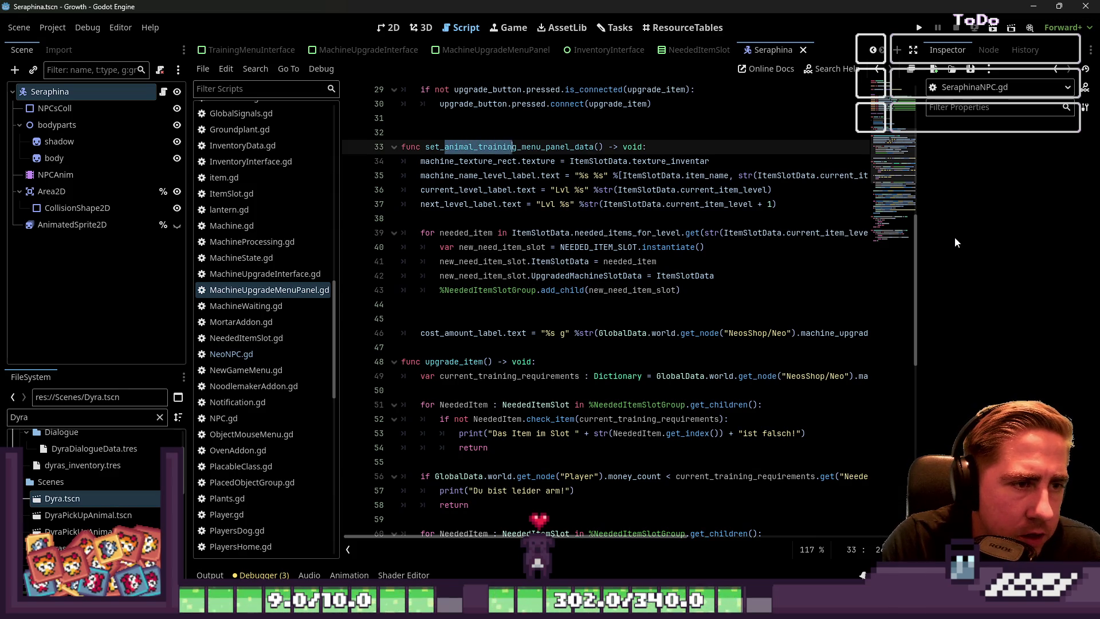
type("ma")
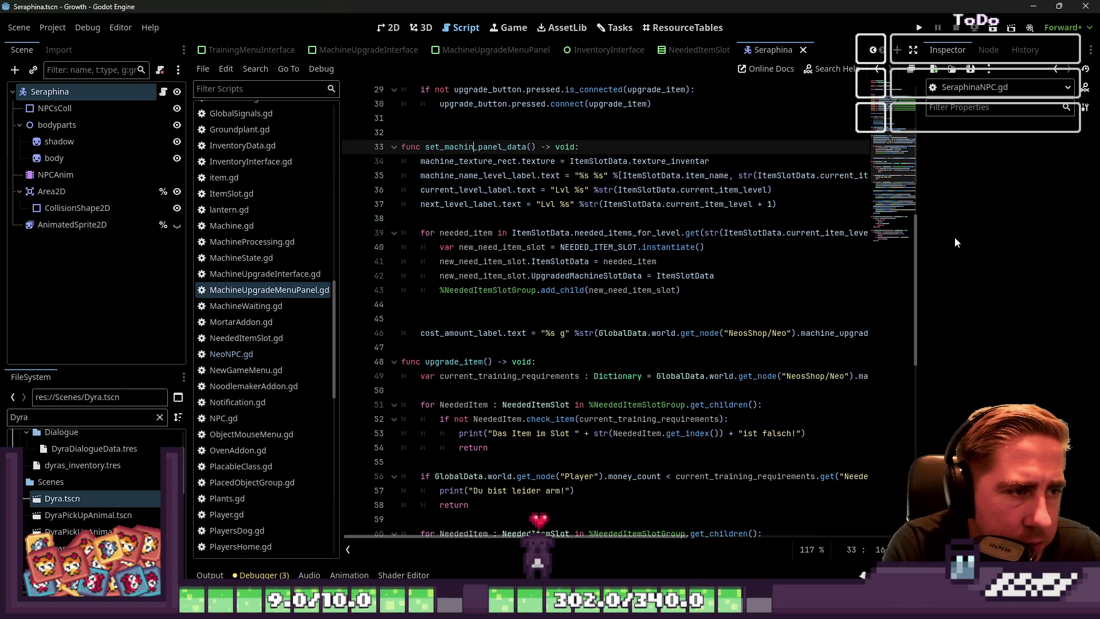
type("pda")
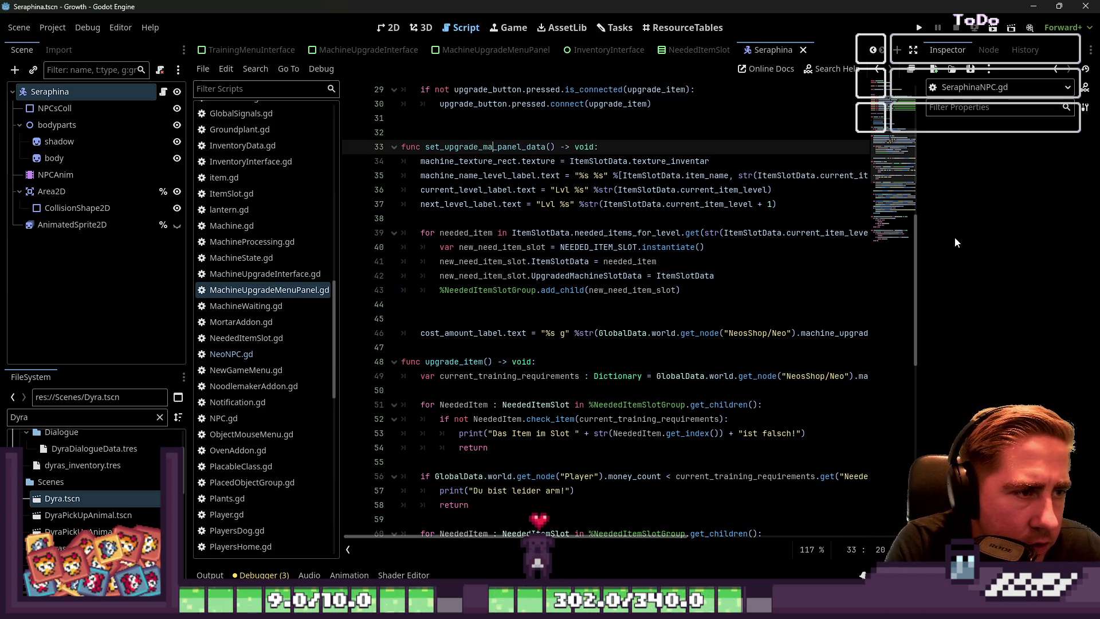
type("ne")
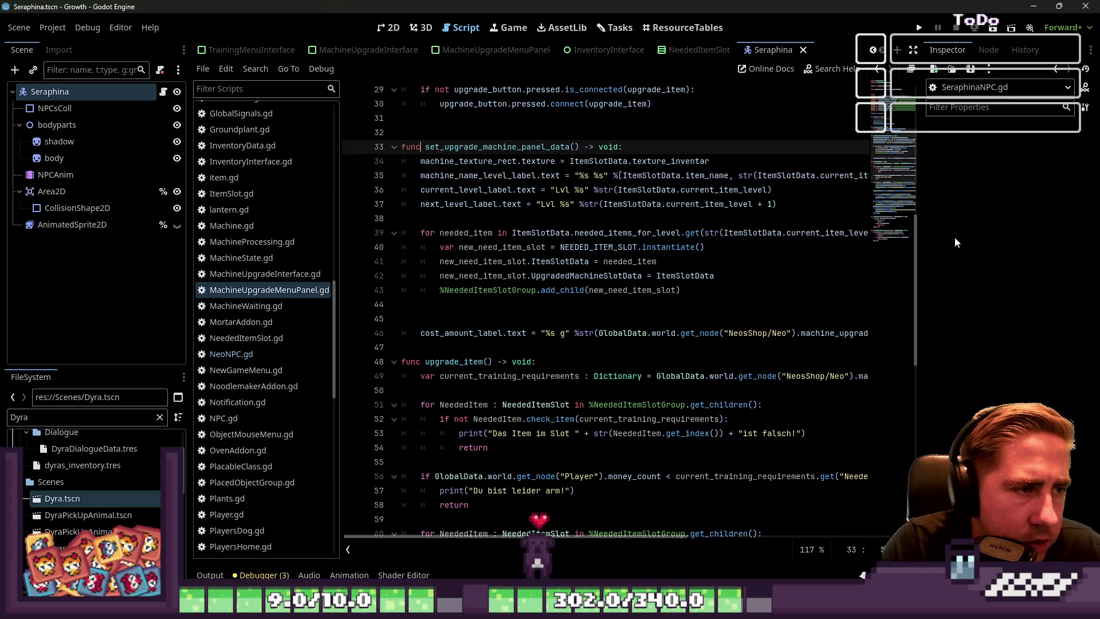
key("ctrl+Left")
key("ctrl+shift+Right")
key("ctrl+c")
left_click(745, 247)
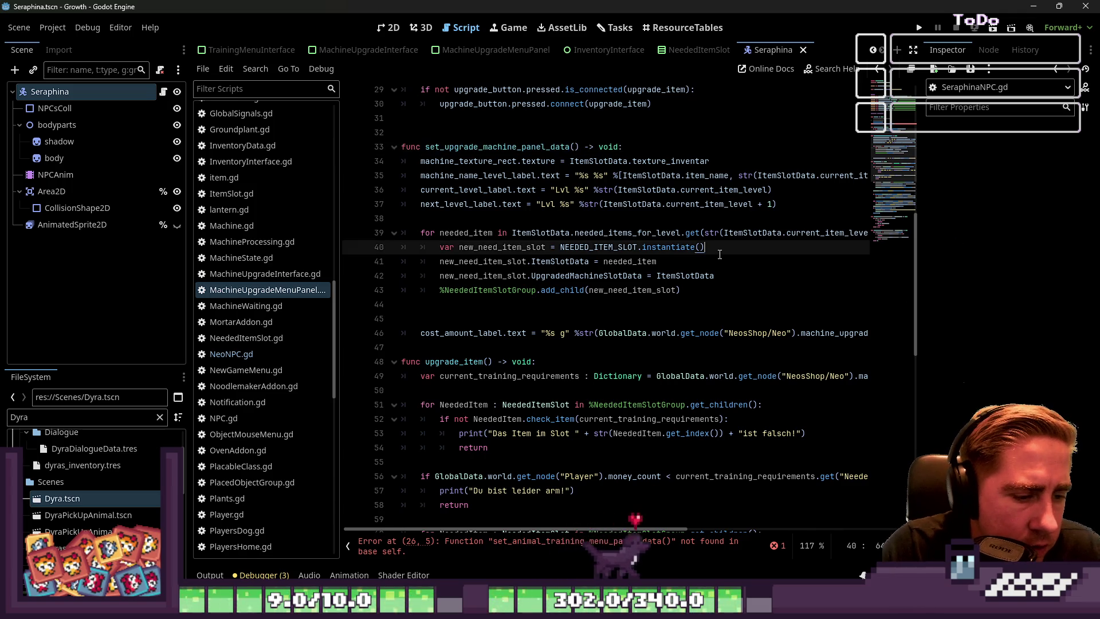
key("ctrl+s")
Step: Update the line 26 call in _ready to set_upgrade_machine_panel_data and save
scroll(625, 344, "up", 6)
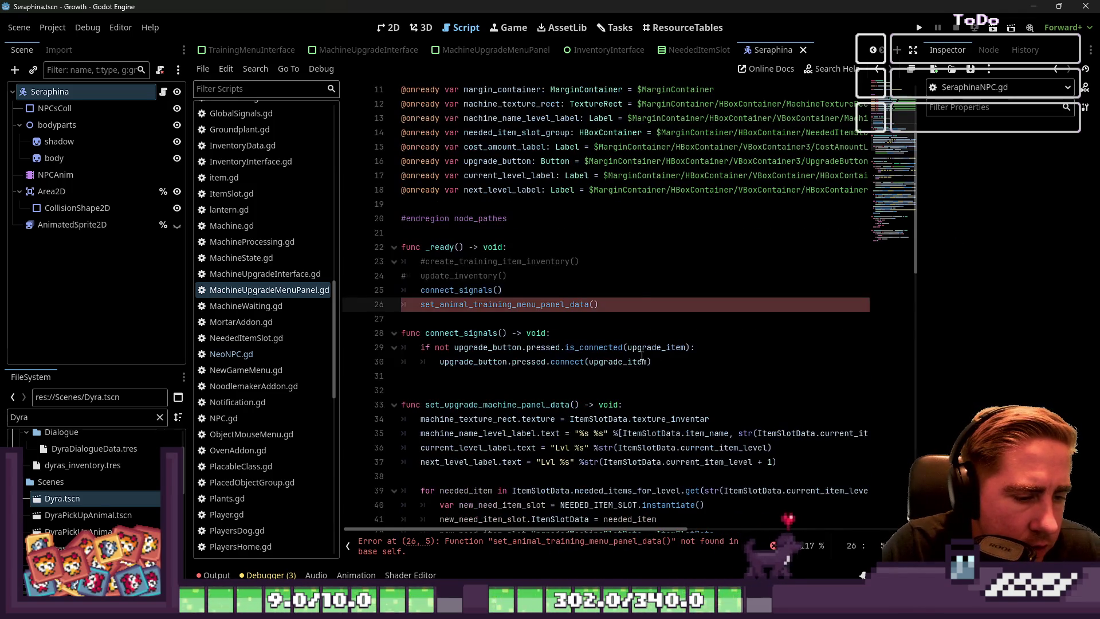
left_click(619, 293)
double_click(477, 304)
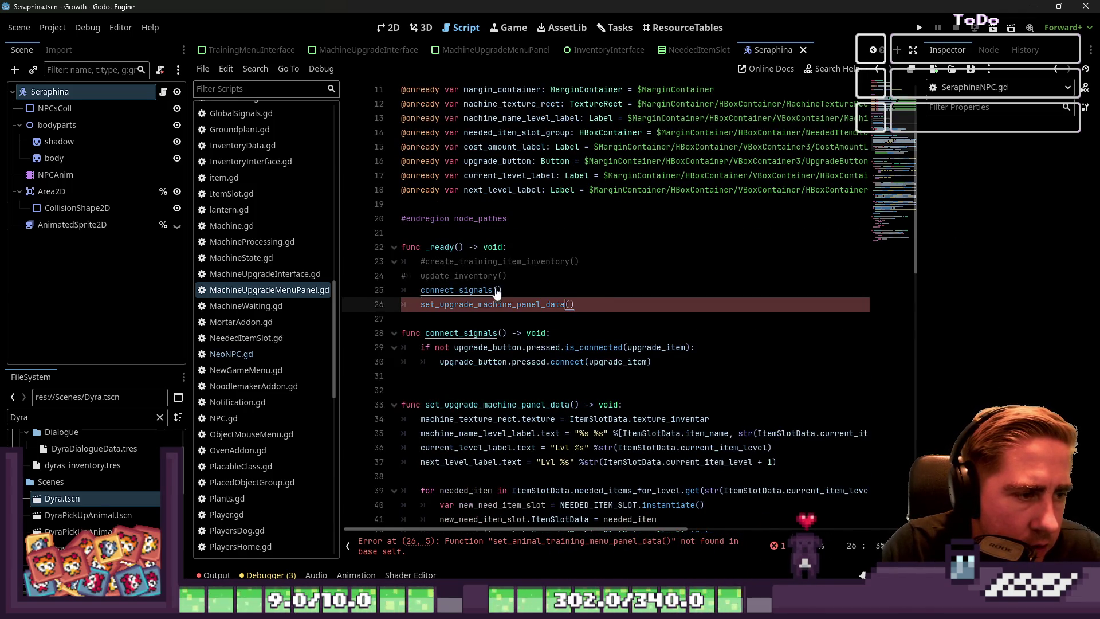
key("ctrl+v")
scroll(651, 206, "up", 3)
key("ctrl+s")
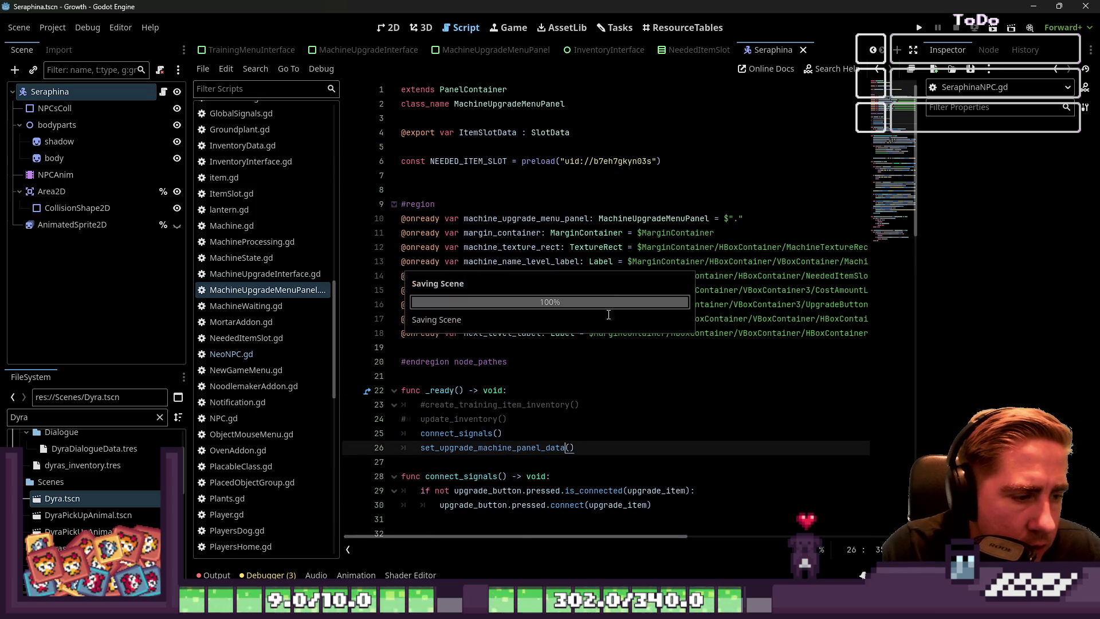
Step: Inspect the set_animal_training_menu_panels call on NeoNPC.gd line 21 and save the scripts
left_click(245, 355)
left_click_drag(590, 376, 927, 373)
double_click(783, 377)
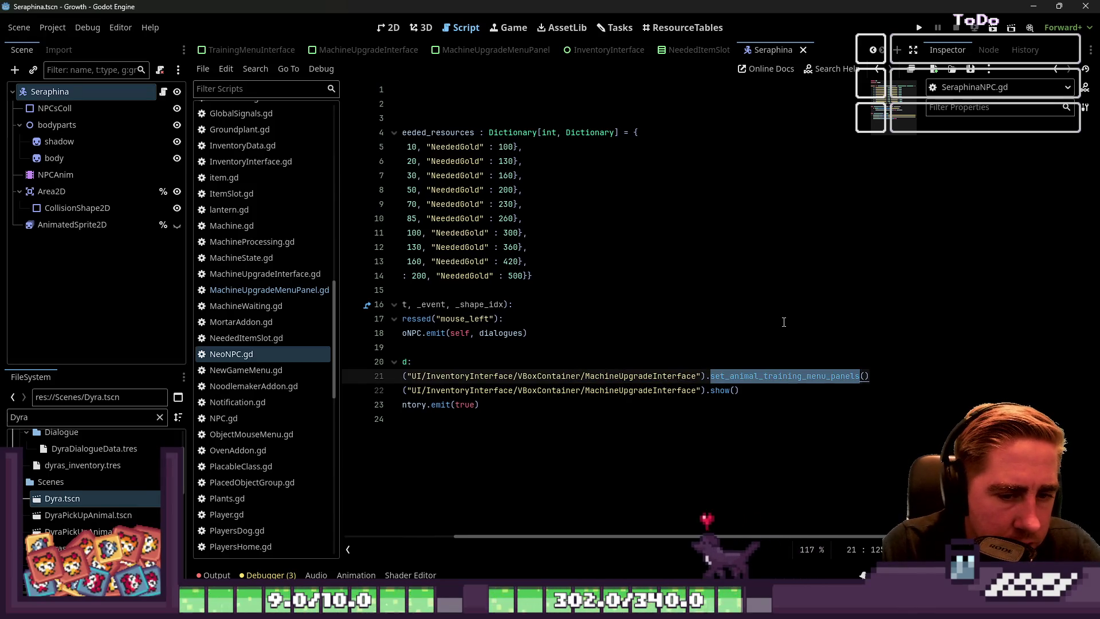
left_click(769, 325)
key("ctrl+s")
Step: Look up the set_animal_training_menu_panels definition in MachineUpgradeInterface.gd
left_click(247, 290)
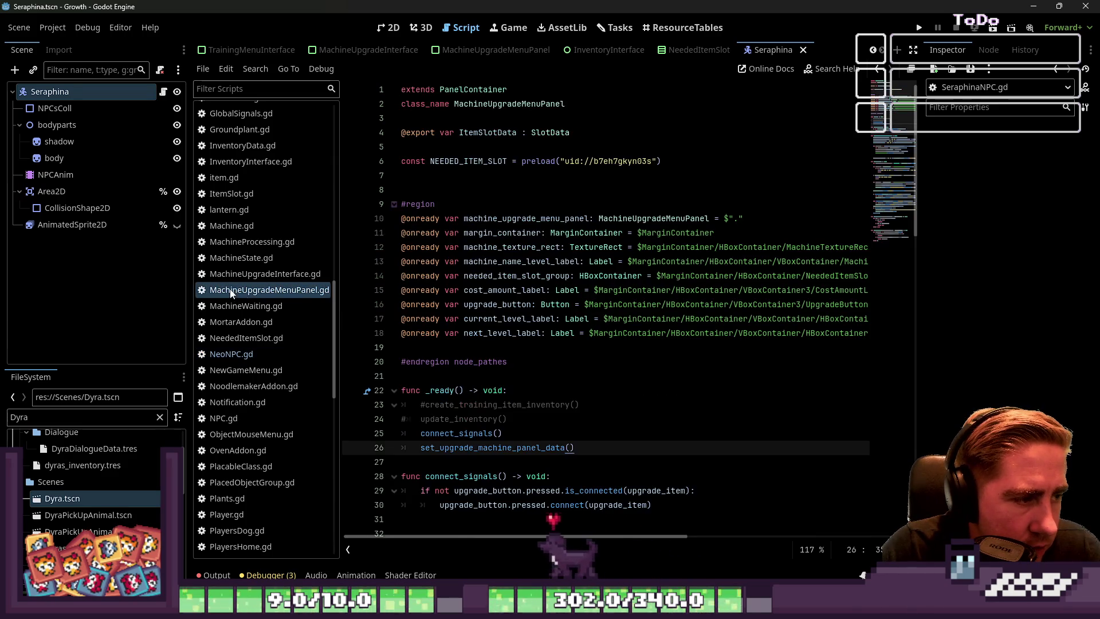
left_click(264, 274)
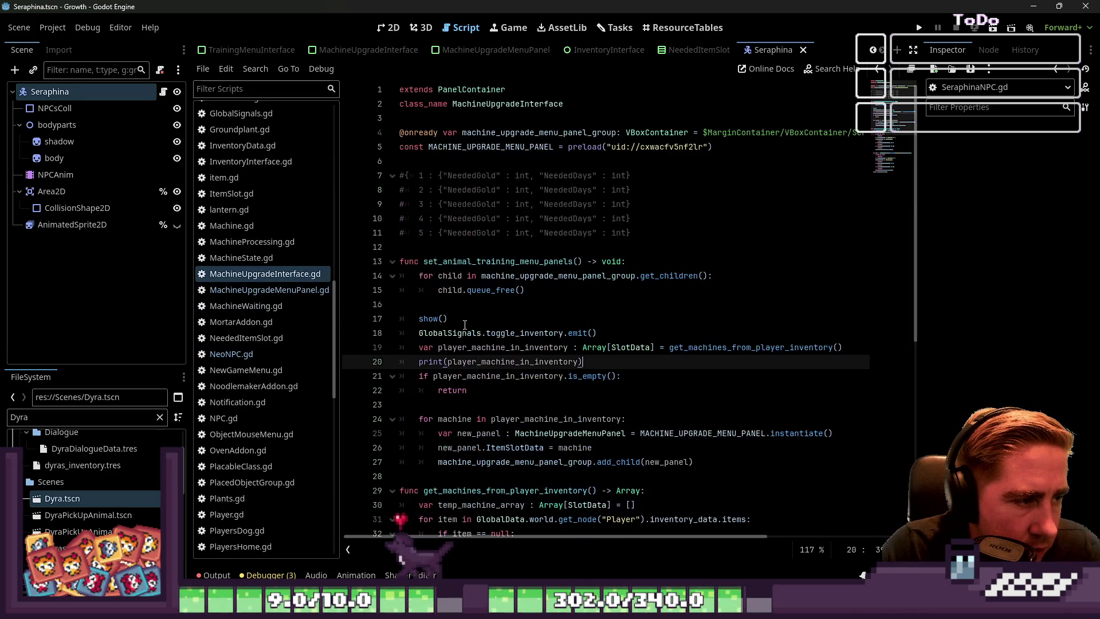
double_click(499, 261)
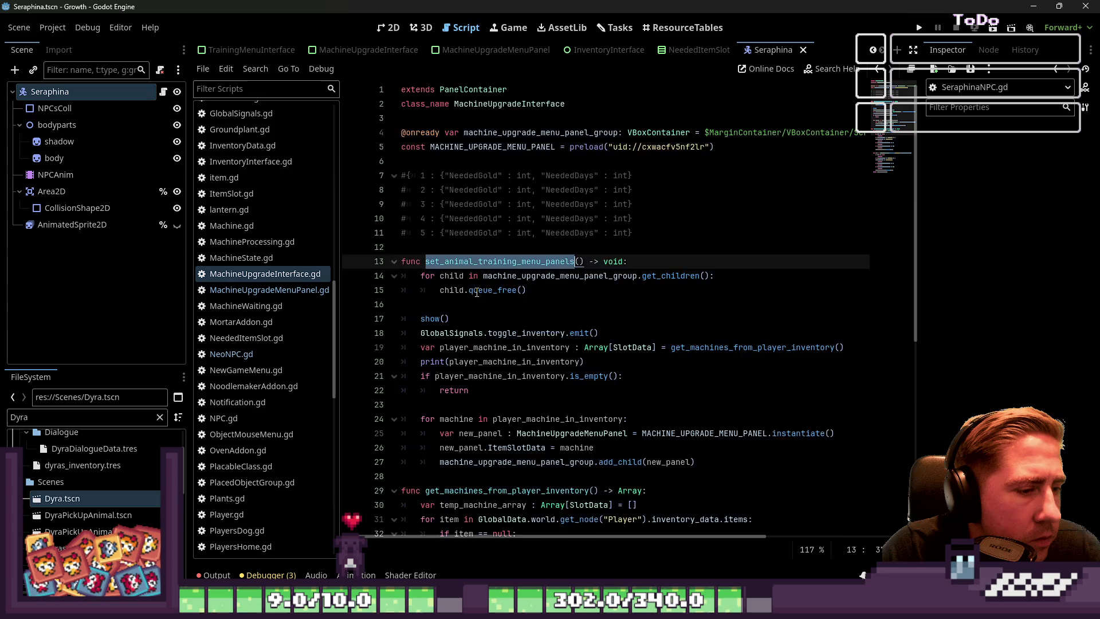
scroll(533, 357, "down", 5)
scroll(534, 357, "down", 3)
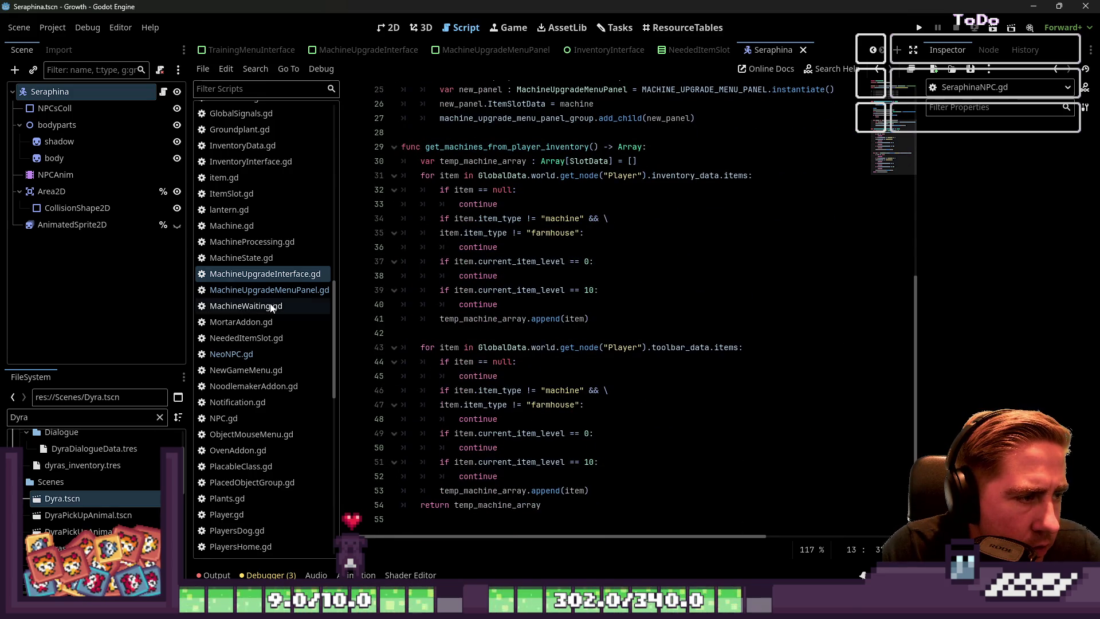
Step: Review the set_upgrade_machine_panel_data definition in MachineUpgradeMenuPanel.gd
left_click(302, 291)
scroll(499, 312, "down", 5)
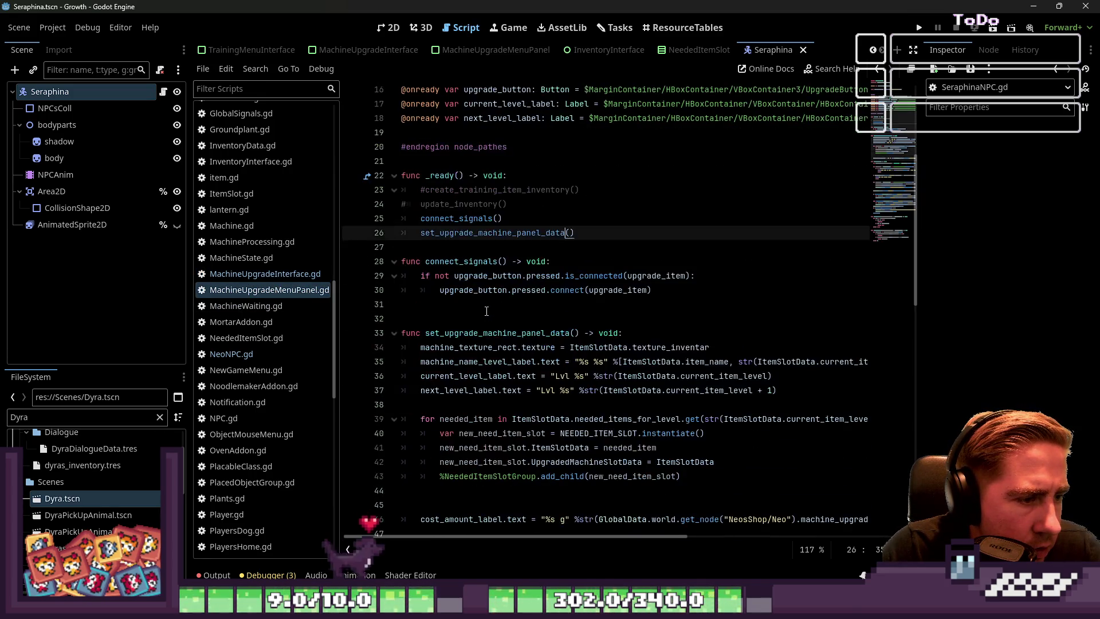
left_click(459, 333)
double_click(459, 333)
scroll(499, 335, "down", 4)
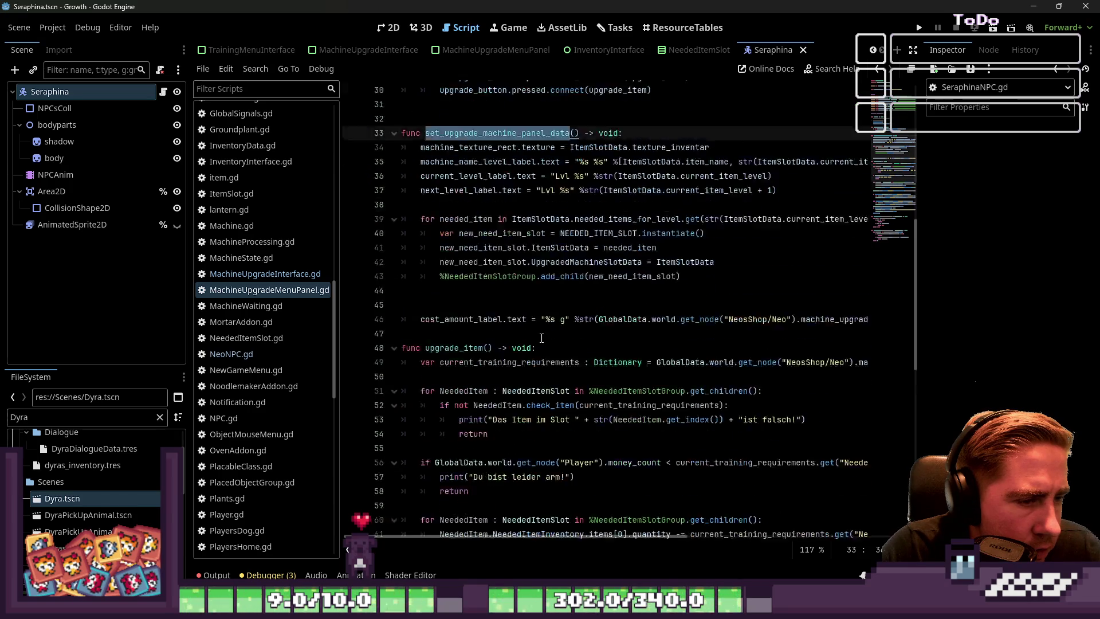
scroll(541, 337, "up", 4)
scroll(539, 333, "down", 12)
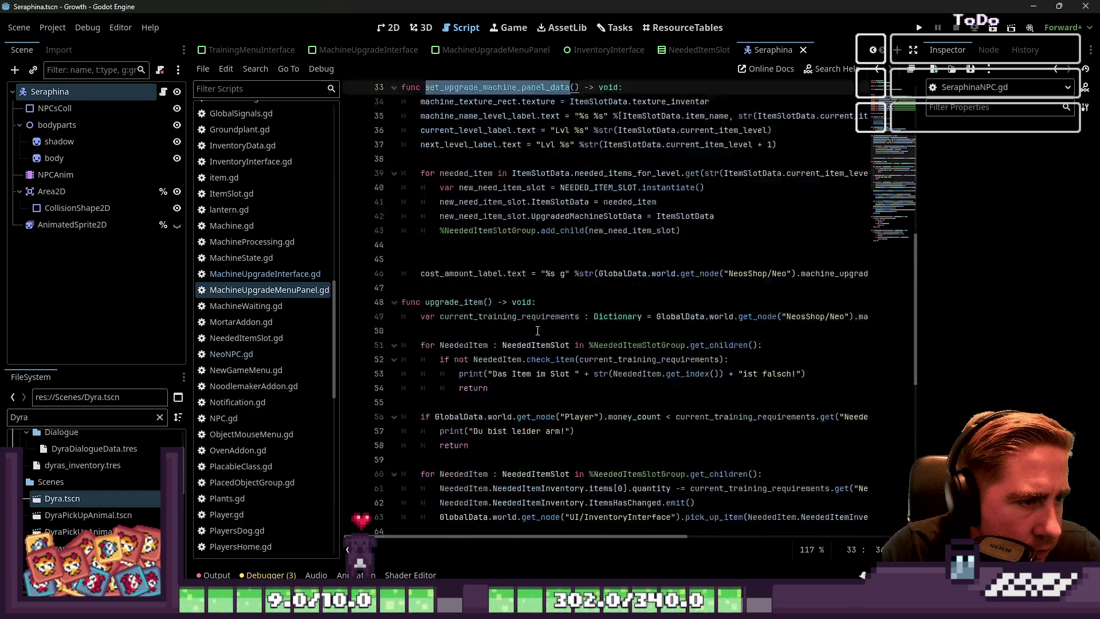
scroll(538, 331, "up", 3)
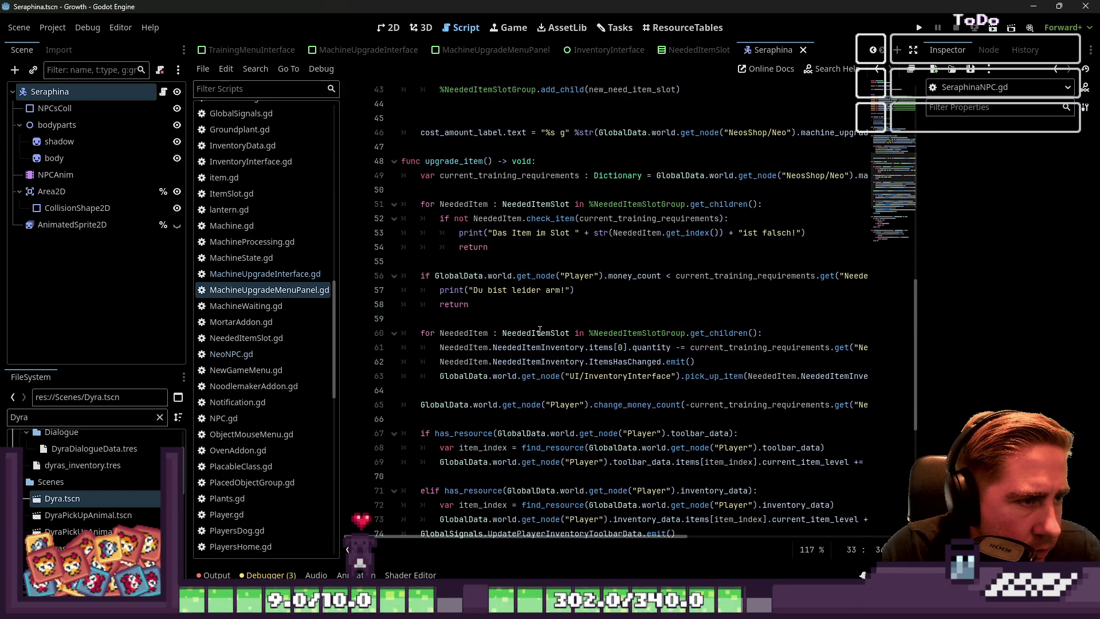
scroll(536, 324, "down", 7)
scroll(478, 329, "up", 8)
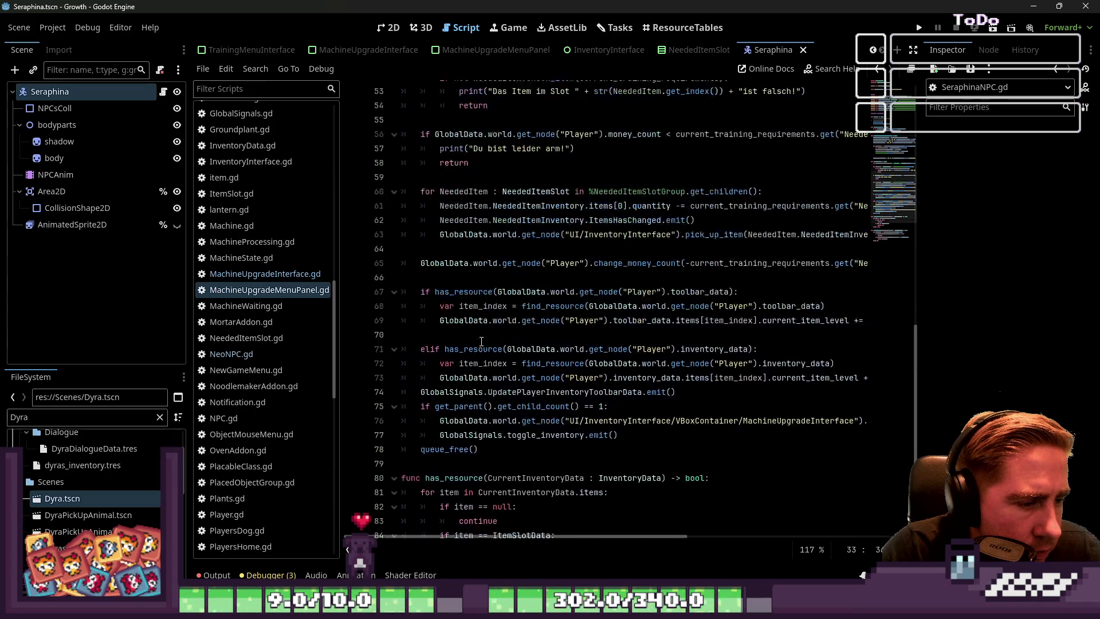
scroll(484, 339, "up", 6)
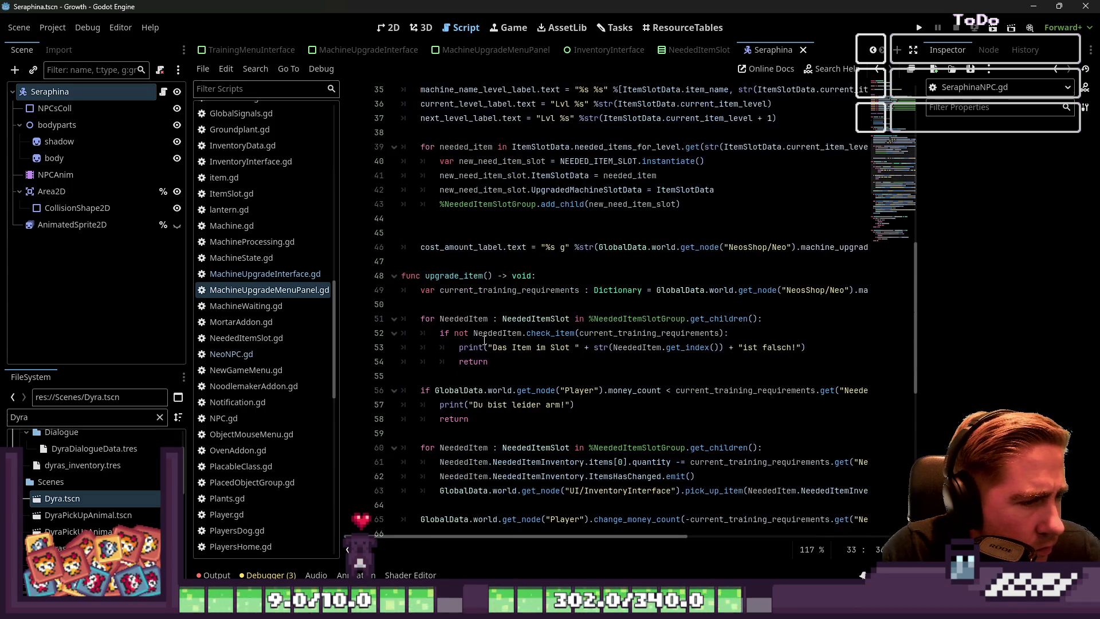
scroll(484, 335, "up", 1)
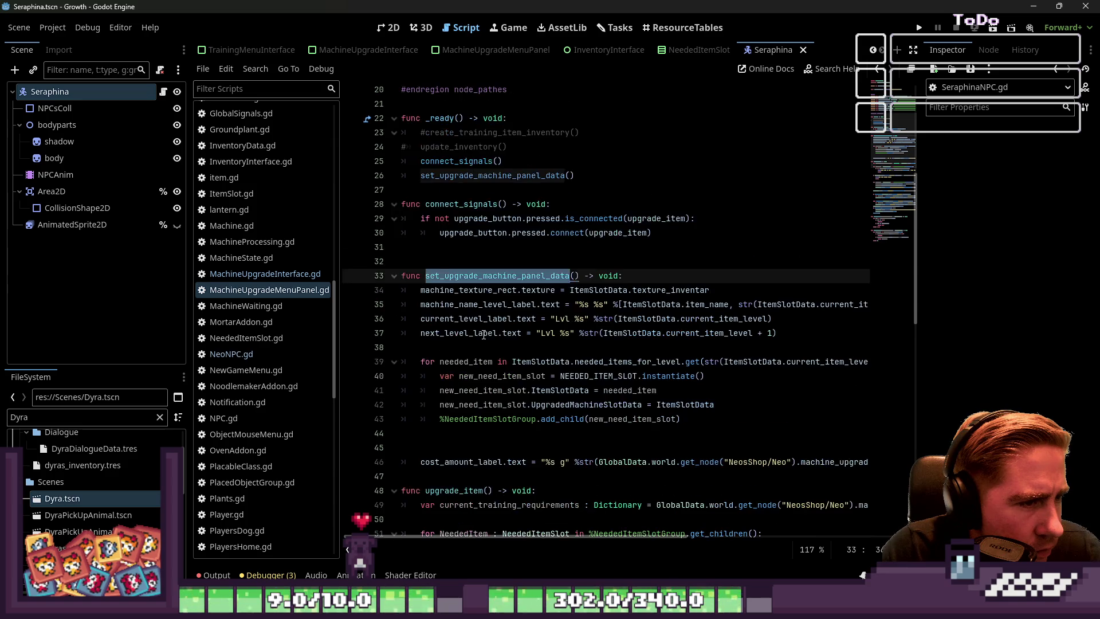
scroll(252, 264, "up", 5)
scroll(252, 264, "down", 5)
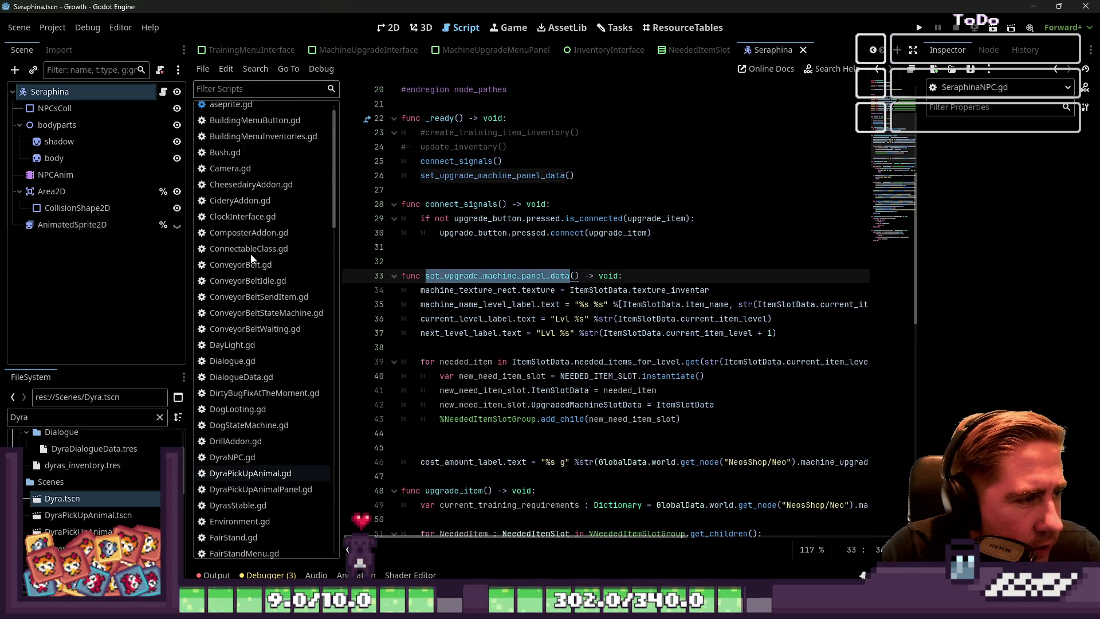
Step: Select the set_animal_training_menu_panels call on NeoNPC.gd line 21 and start Find in Files for it
left_click(242, 319)
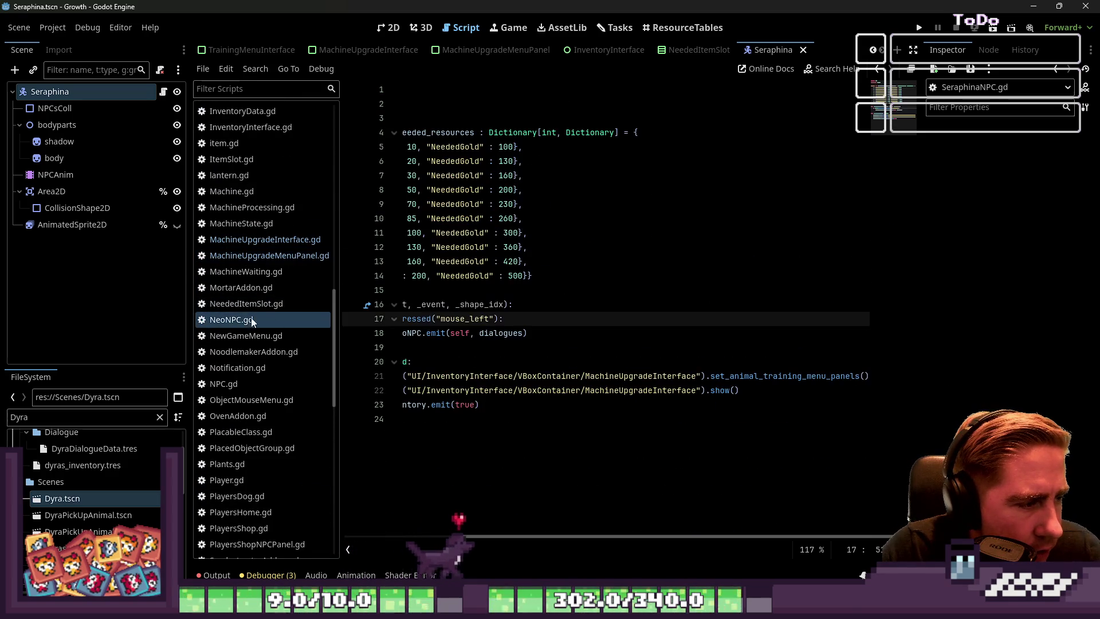
double_click(800, 376)
key("ctrl+shift+f")
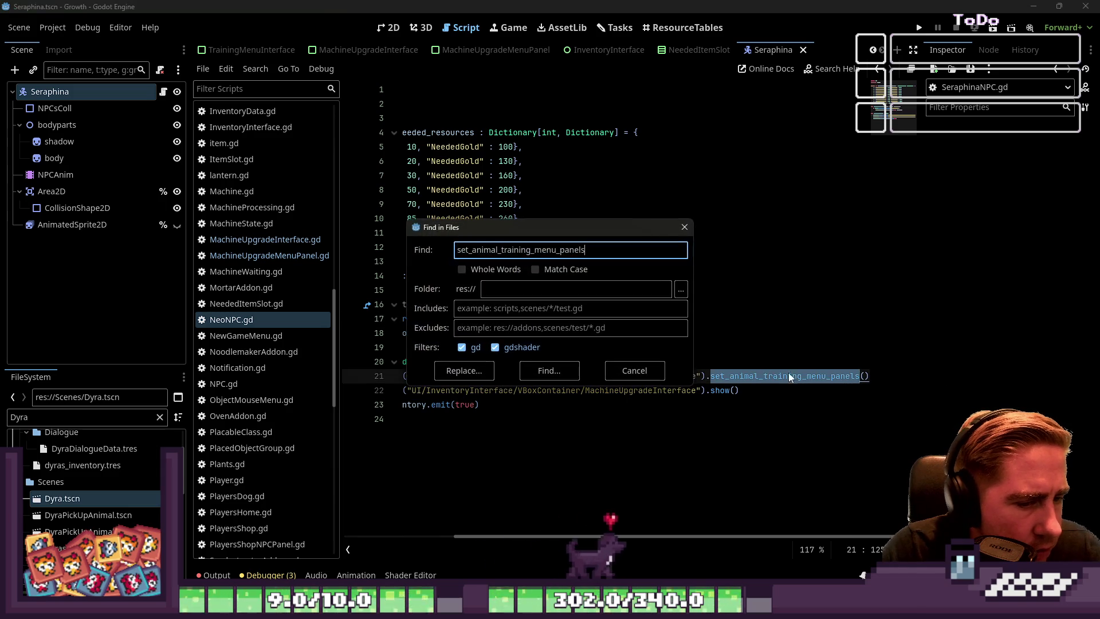
Step: Run the project search and visit the SeraphinaNPC.gd and NeoNPC.gd matches
left_click(545, 371)
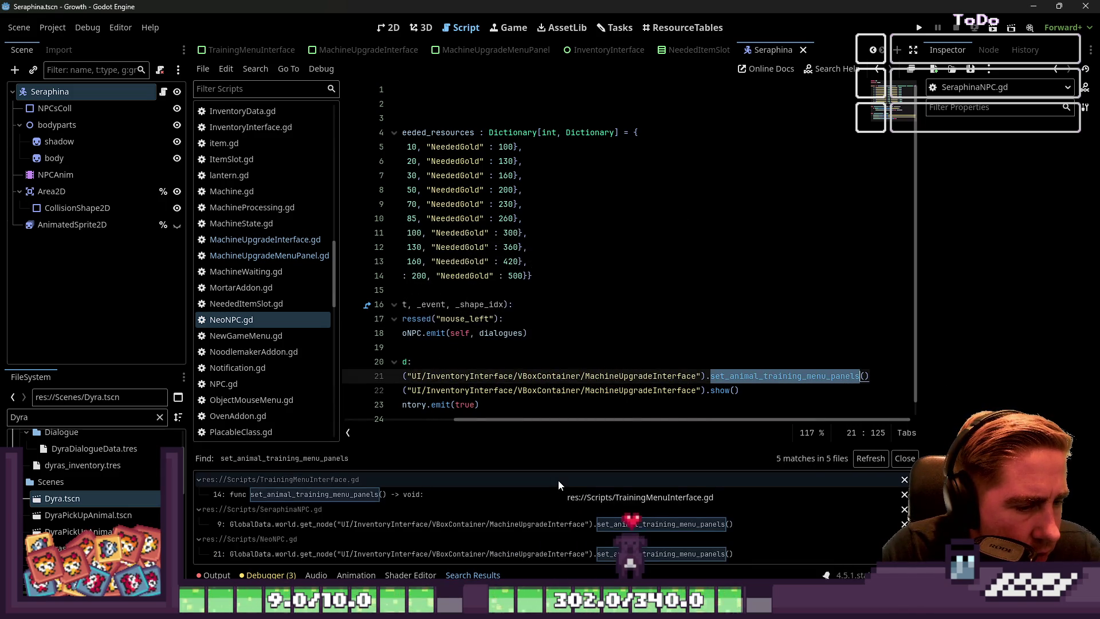
left_click(550, 524)
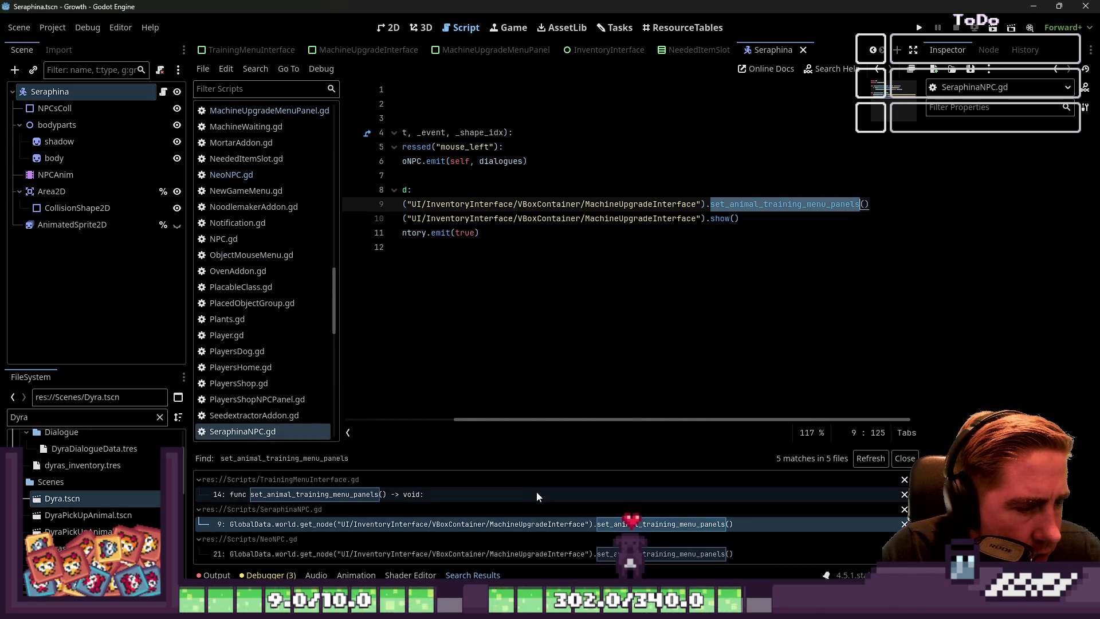
scroll(342, 508, "down", 1)
left_click(349, 519)
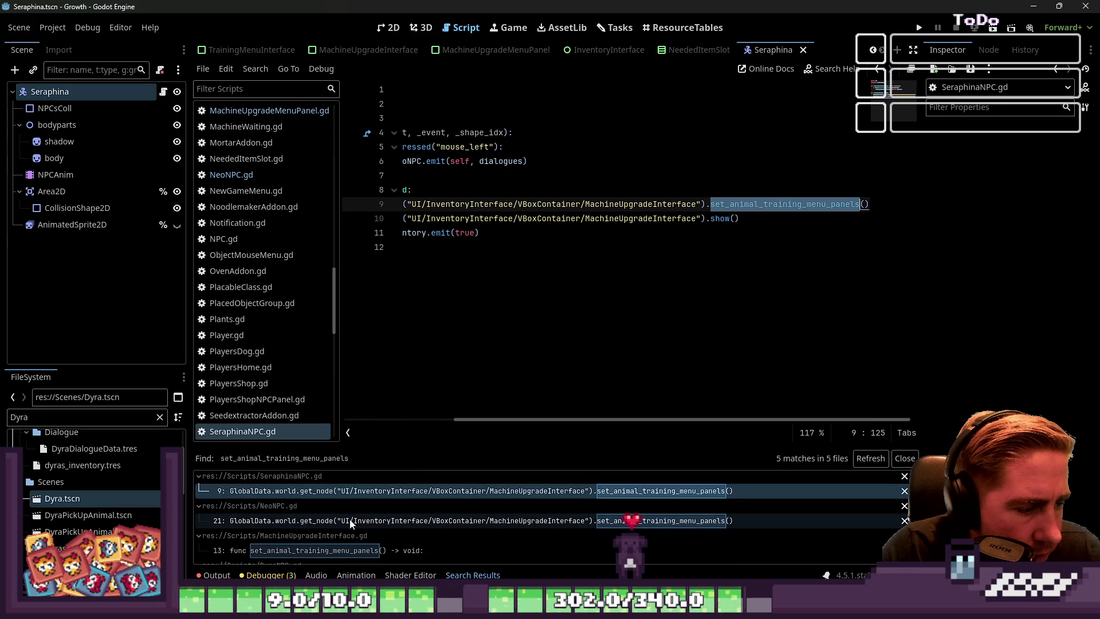
scroll(346, 527, "down", 1)
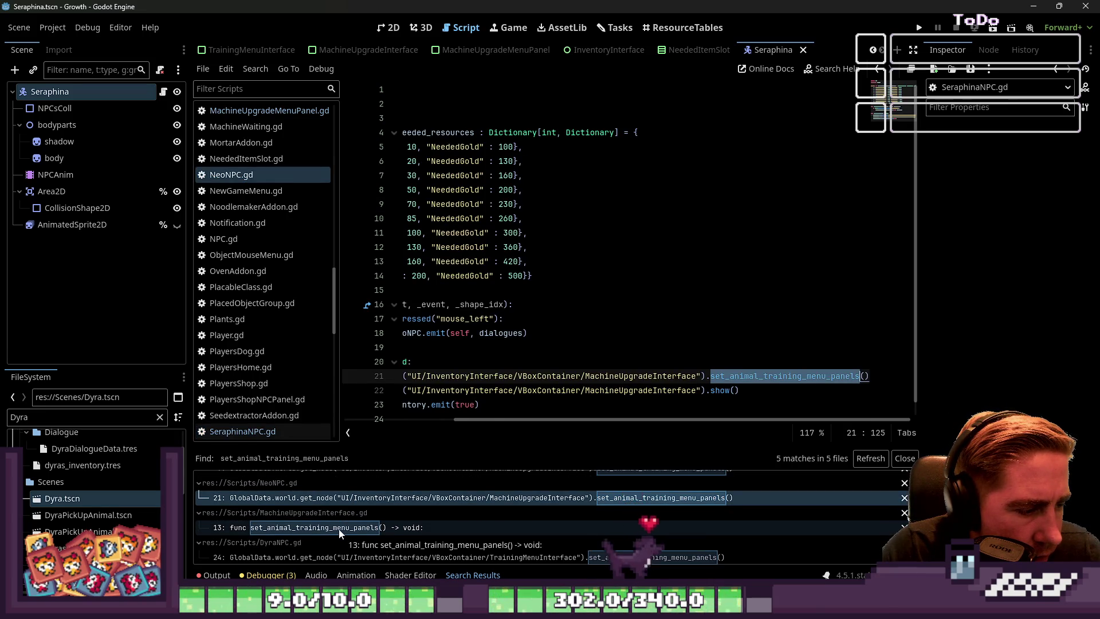
Step: Rename the MachineUpgradeInterface.gd line 13 function to set_machine_upgrade_menu_panels and save
left_click(340, 528)
scroll(551, 293, "up", 1)
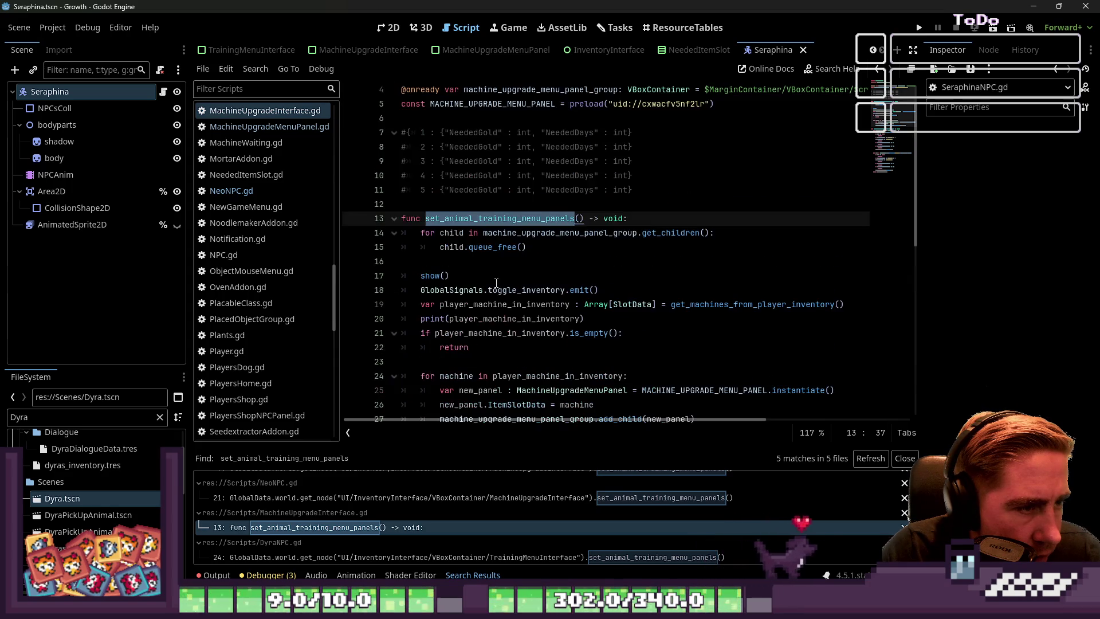
left_click(499, 221)
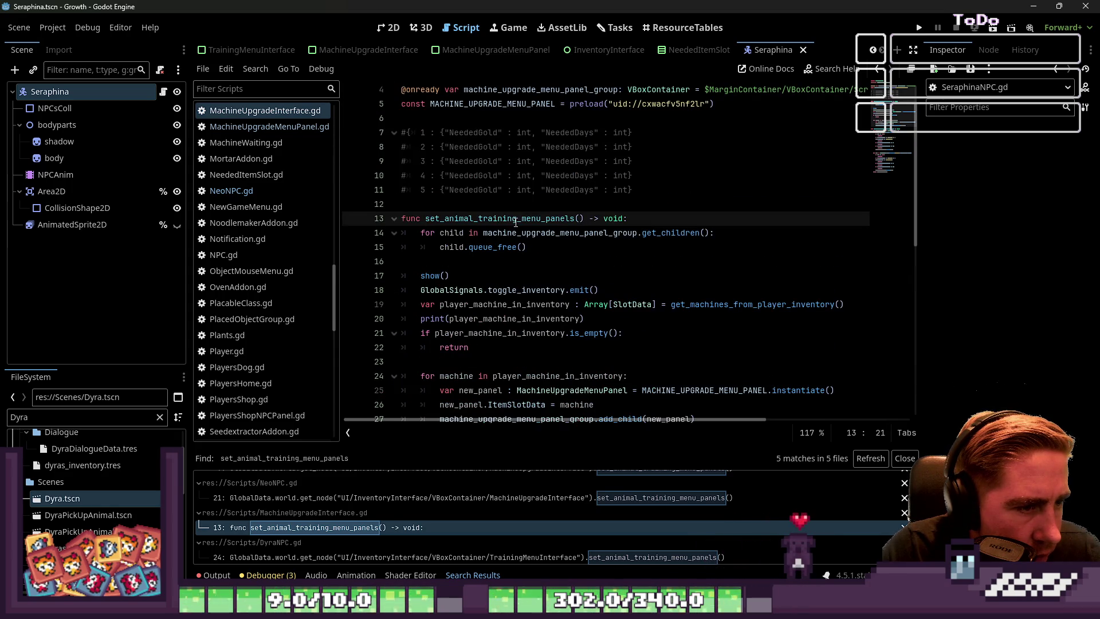
left_click_drag(475, 218, 440, 218)
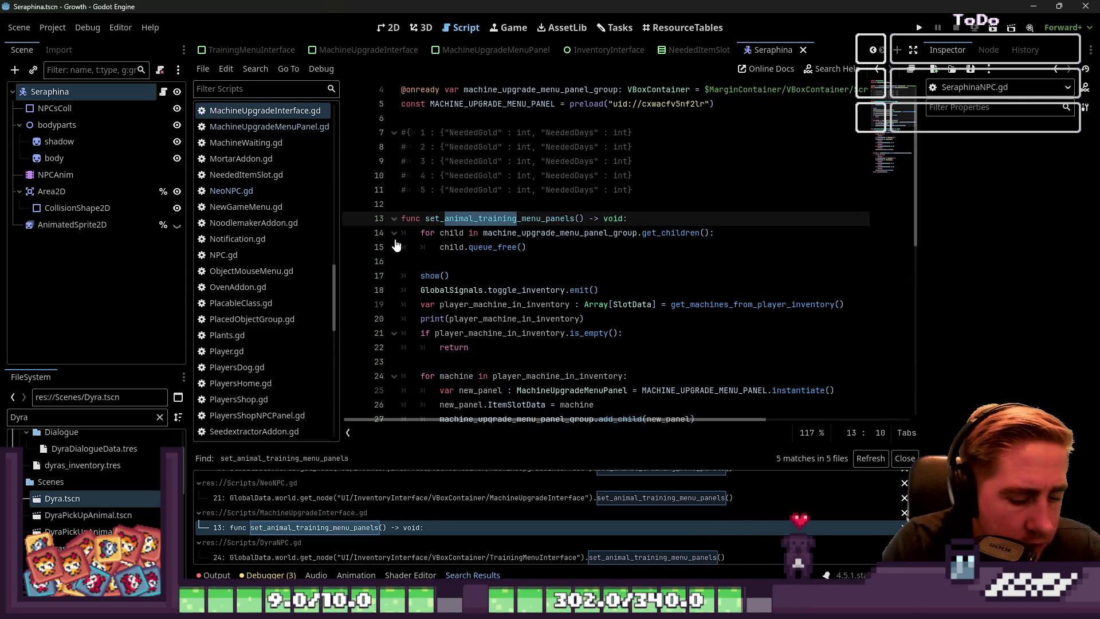
type("machine_upda")
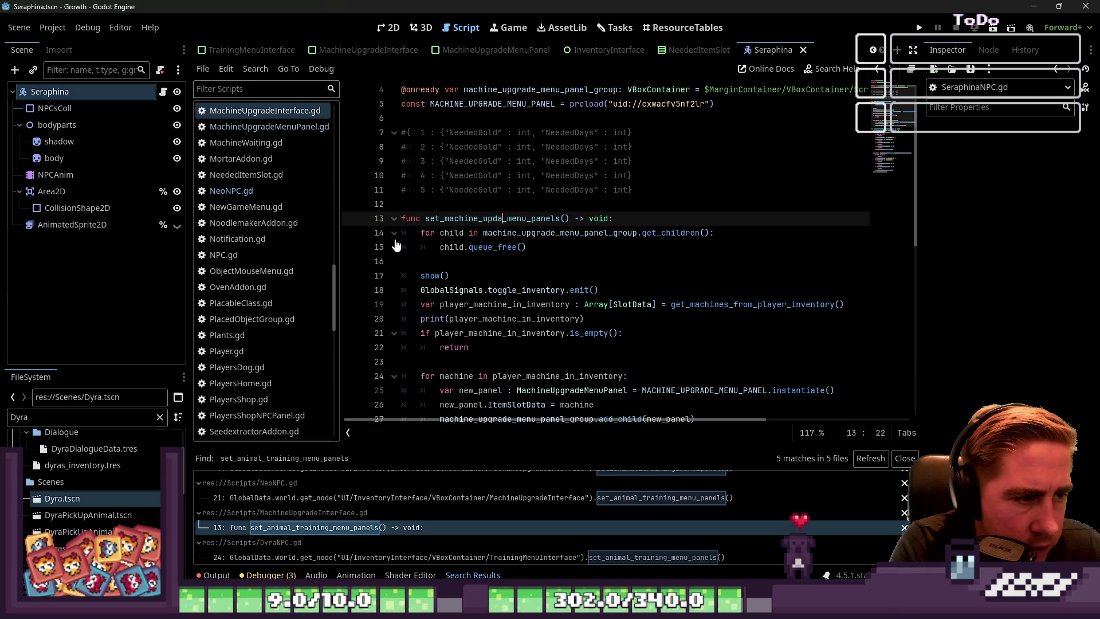
type("grade")
key("ctrl+shift+Right")
key("ctrl+c")
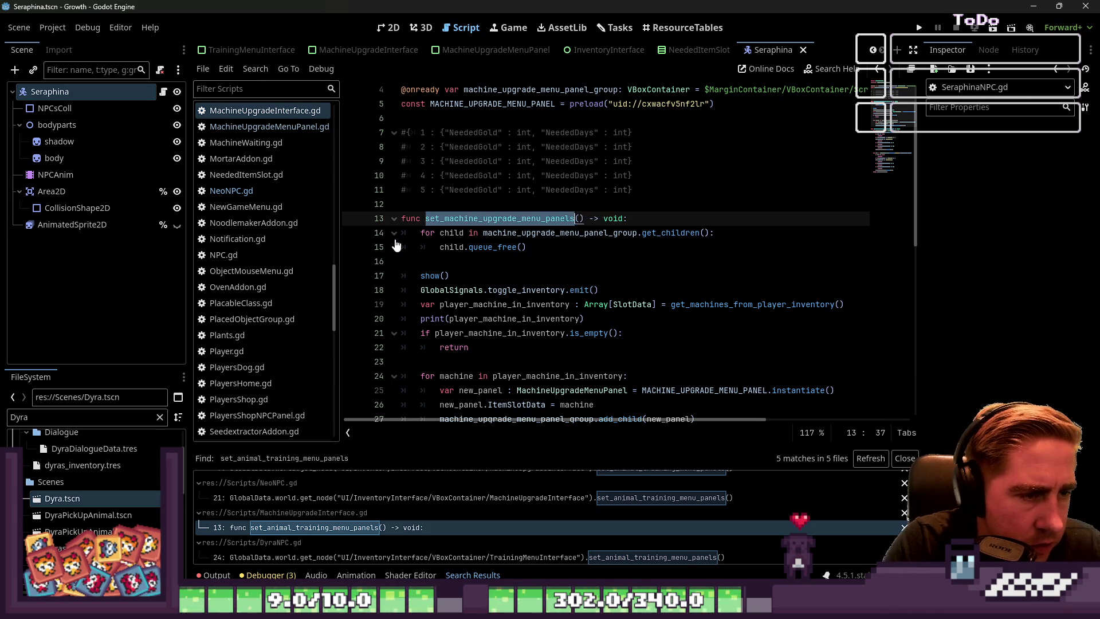
key("ctrl+s")
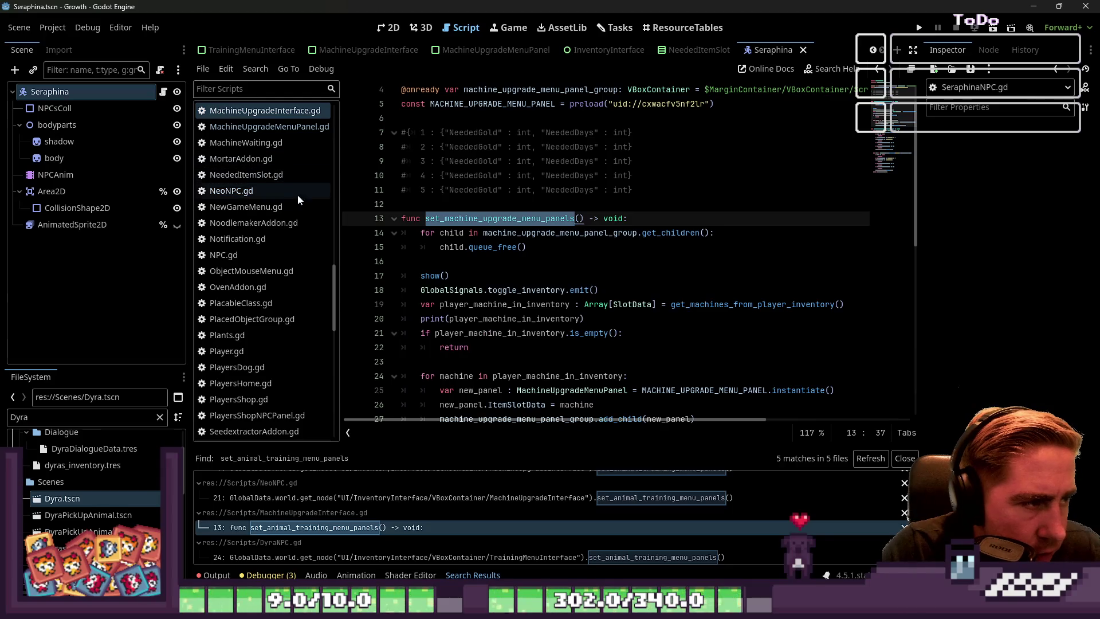
Step: Make NeoNPC.gd line 21 call set_machine_upgrade_menu_panels
left_click(286, 197)
key("ctrl+v")
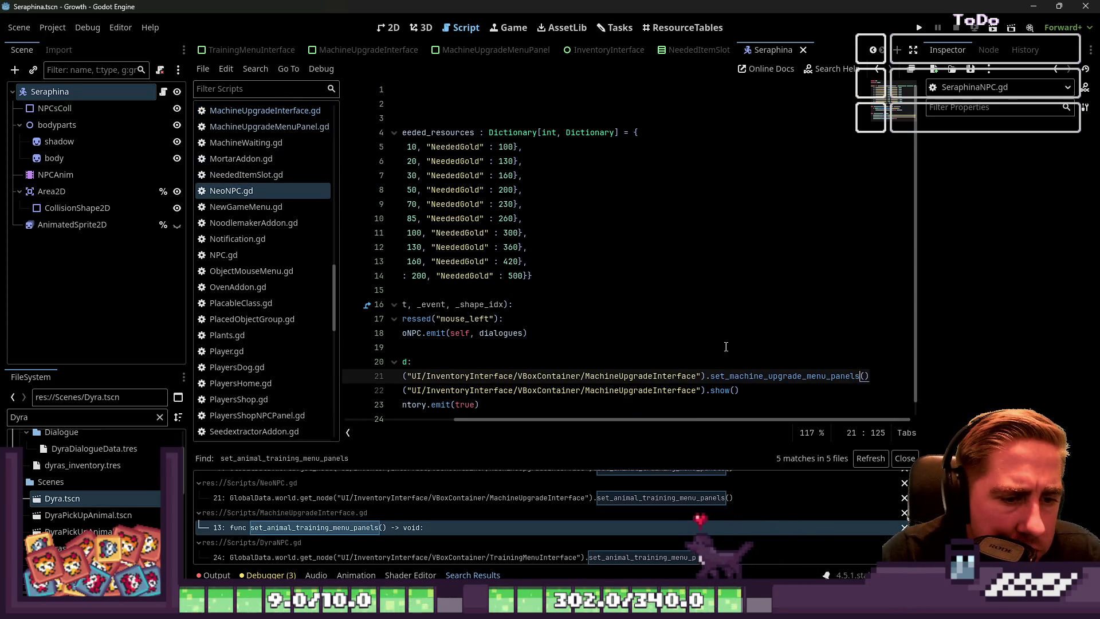
left_click(720, 332)
scroll(573, 344, "left", 5)
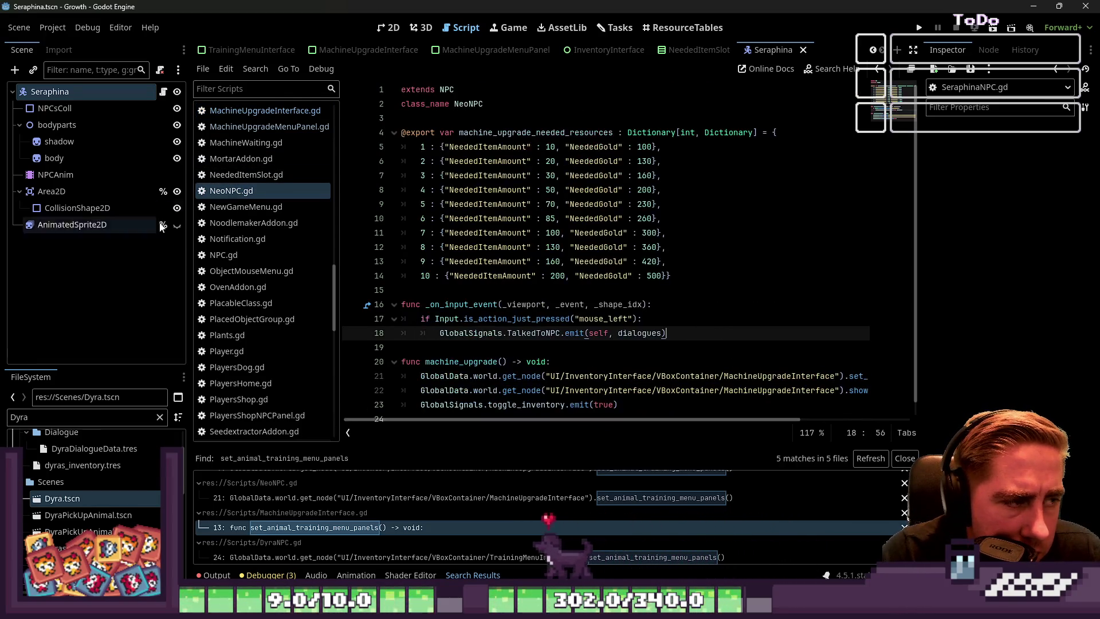
scroll(237, 191, "up", 5)
scroll(240, 258, "down", 15)
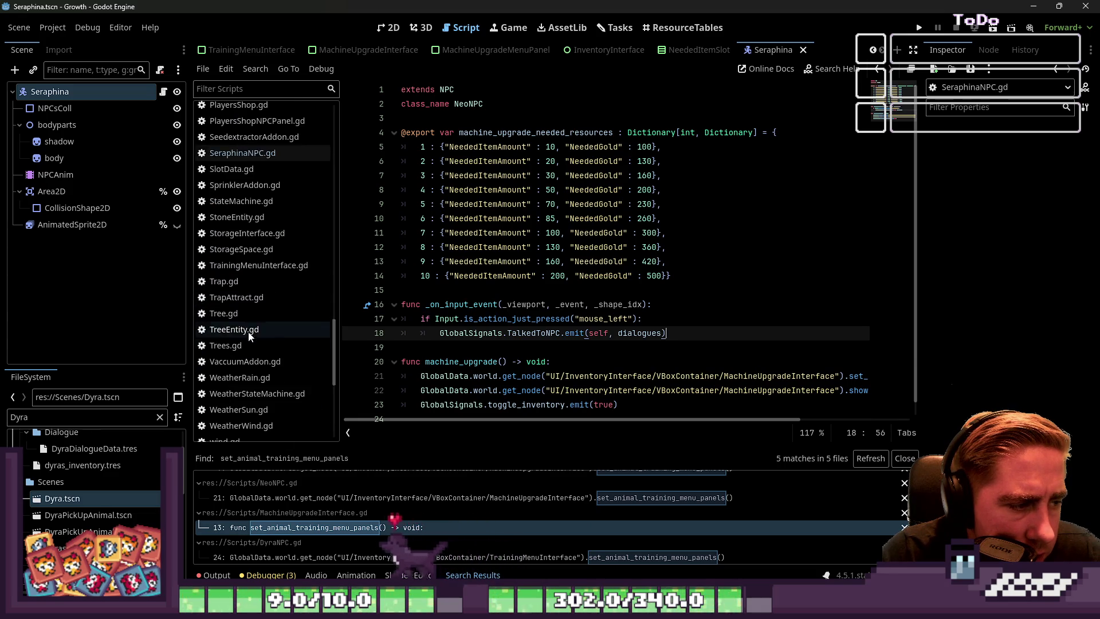
scroll(249, 349, "up", 18)
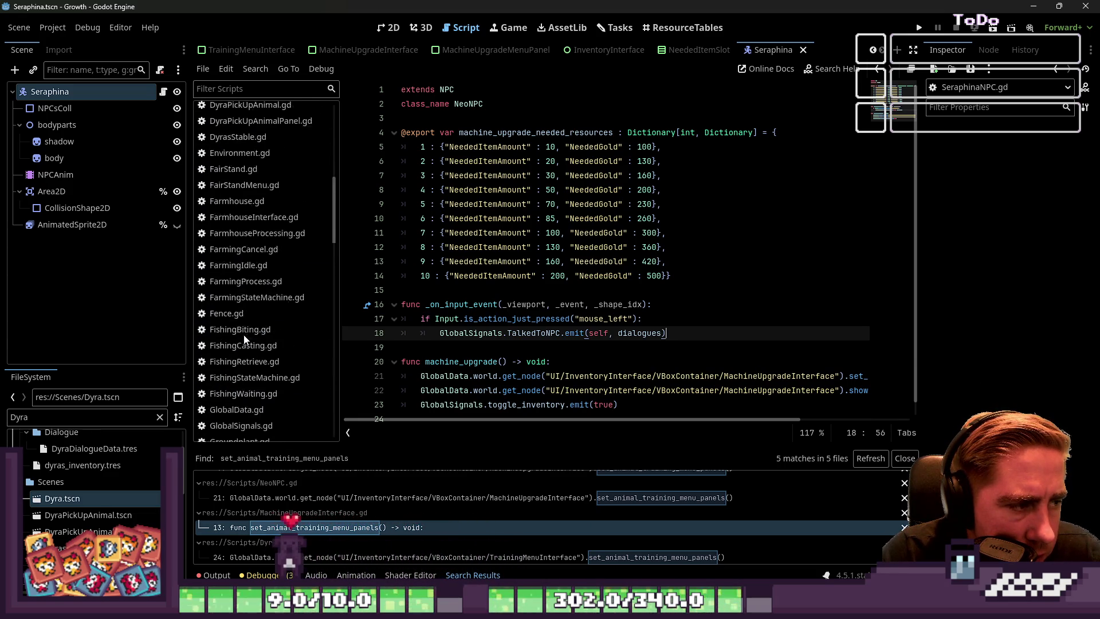
scroll(243, 338, "down", 8)
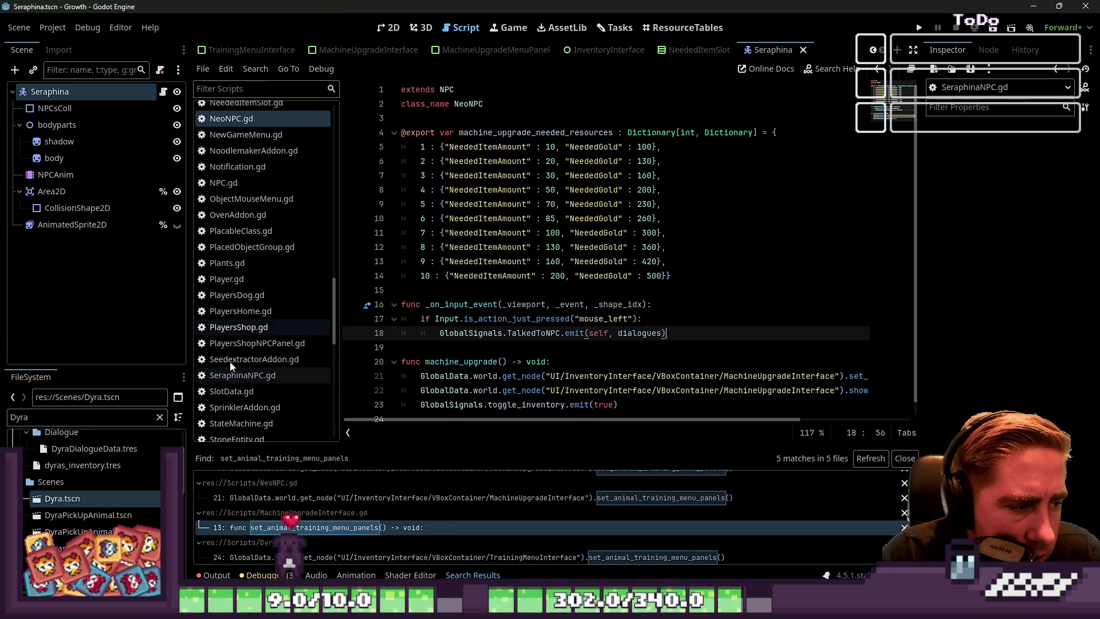
left_click(243, 378)
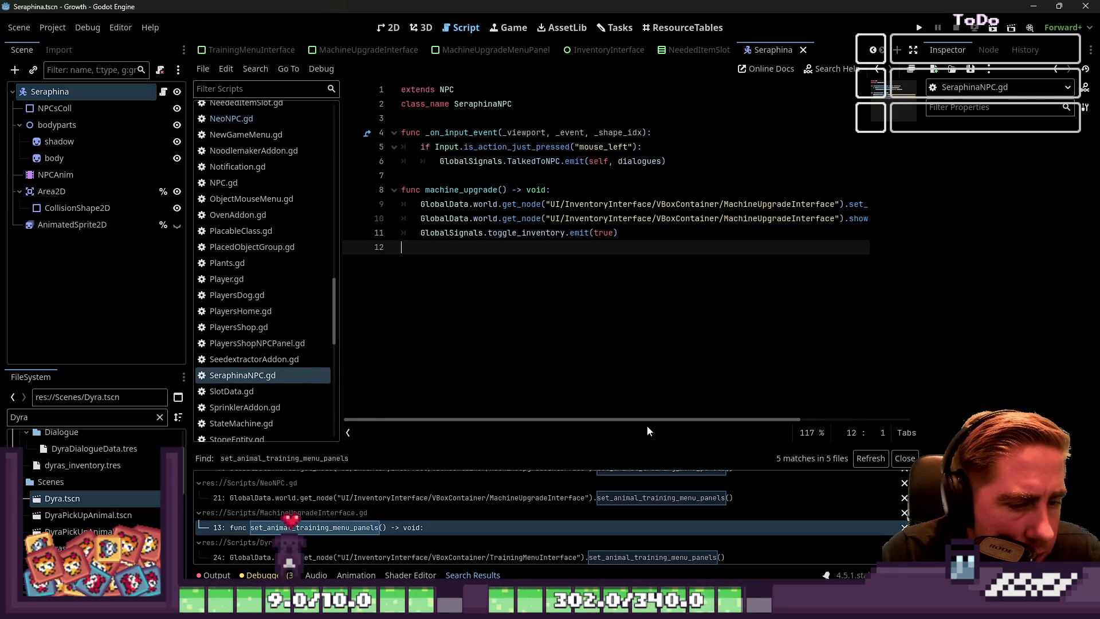
Step: Comment out lines 8–11 (the machine_upgrade function) with Ctrl+K and add a blank line below
scroll(827, 405, "right", 5)
scroll(814, 400, "left", 5)
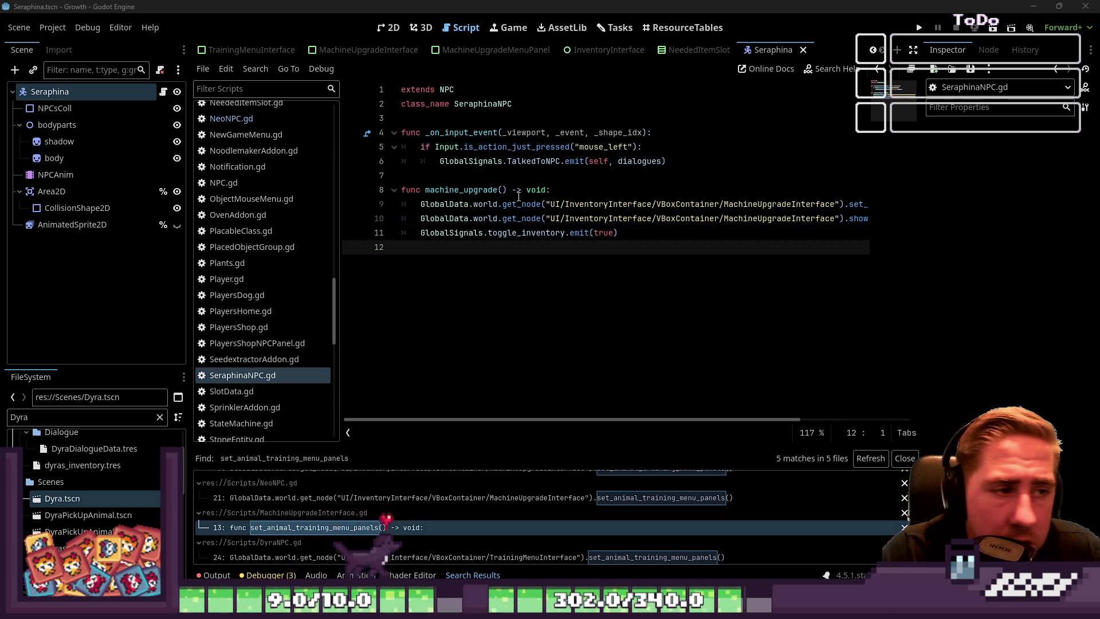
left_click(459, 190)
left_click(484, 219)
left_click(630, 204)
left_click_drag(642, 200, 877, 204)
left_click(618, 206)
mouse_move(403, 205)
left_mouse_down()
mouse_move(403, 245)
mouse_move(389, 135)
mouse_move(383, 193)
left_mouse_up()
left_click(403, 206)
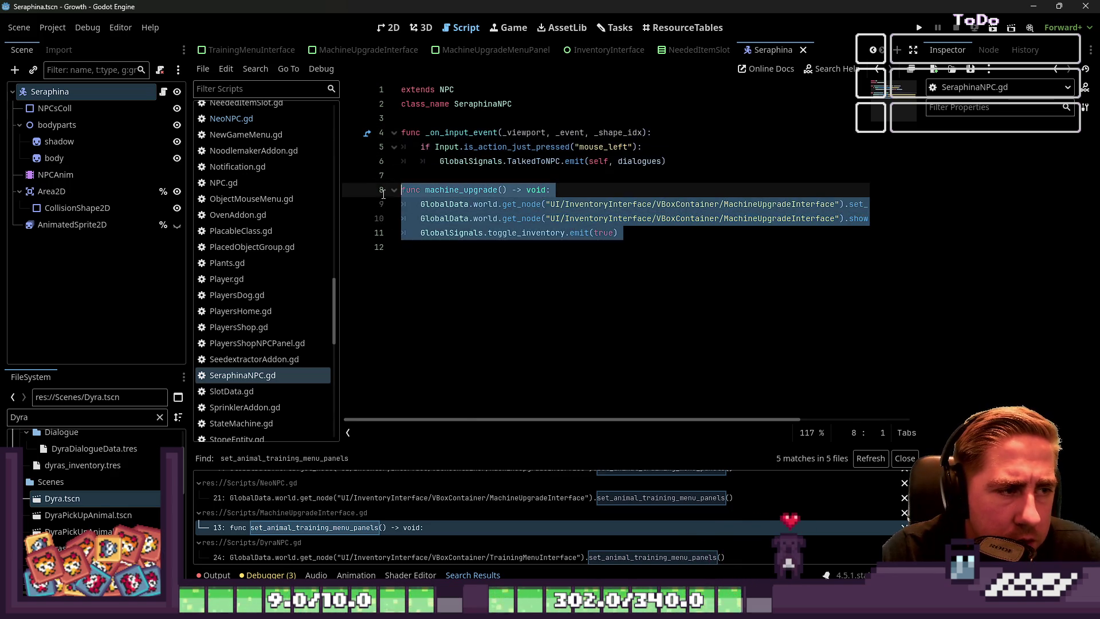
key("ctrl+k")
left_click(478, 262)
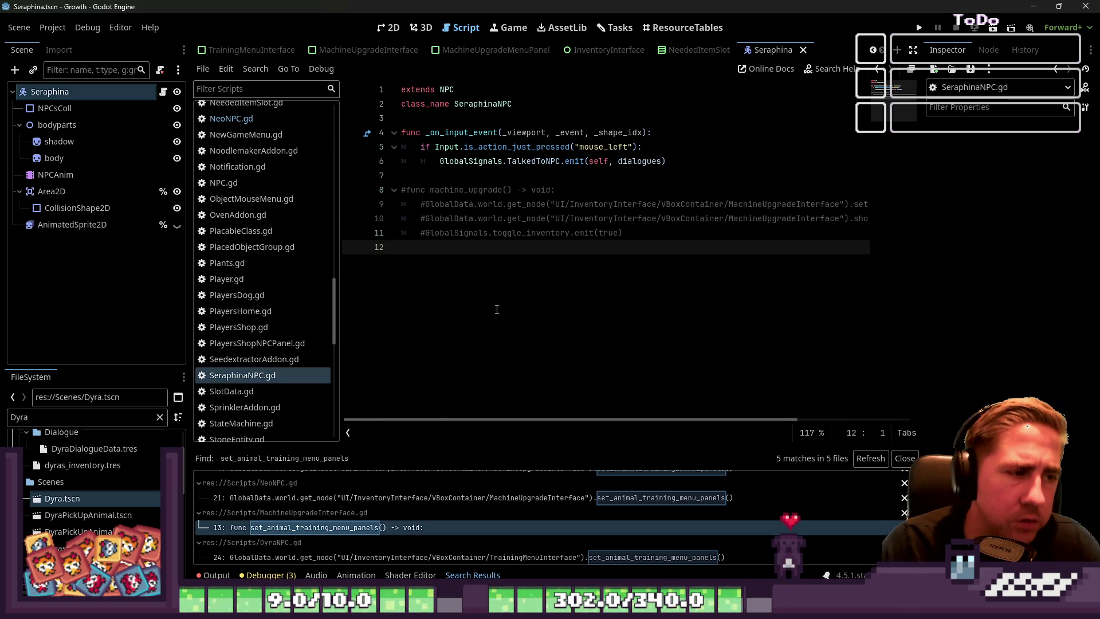
key("Return")
key("Return")
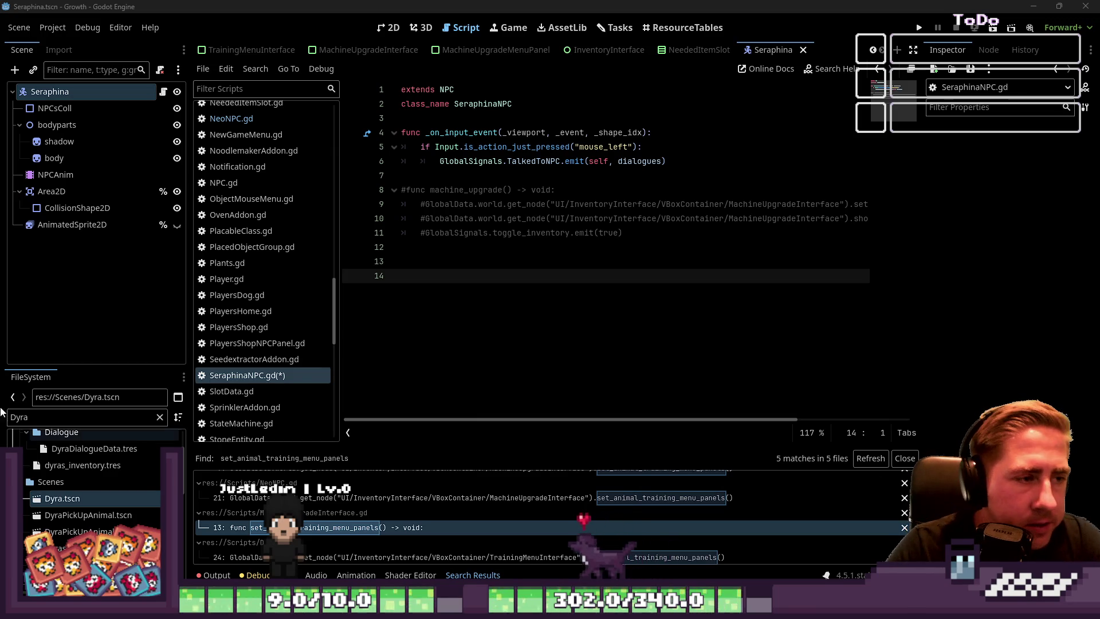
Step: Tidy the trailing blank lines in SeraphinaNPC.gd and go to the MachineUpgradeMenuPanel scene tab
key("BackSpace")
key("BackSpace")
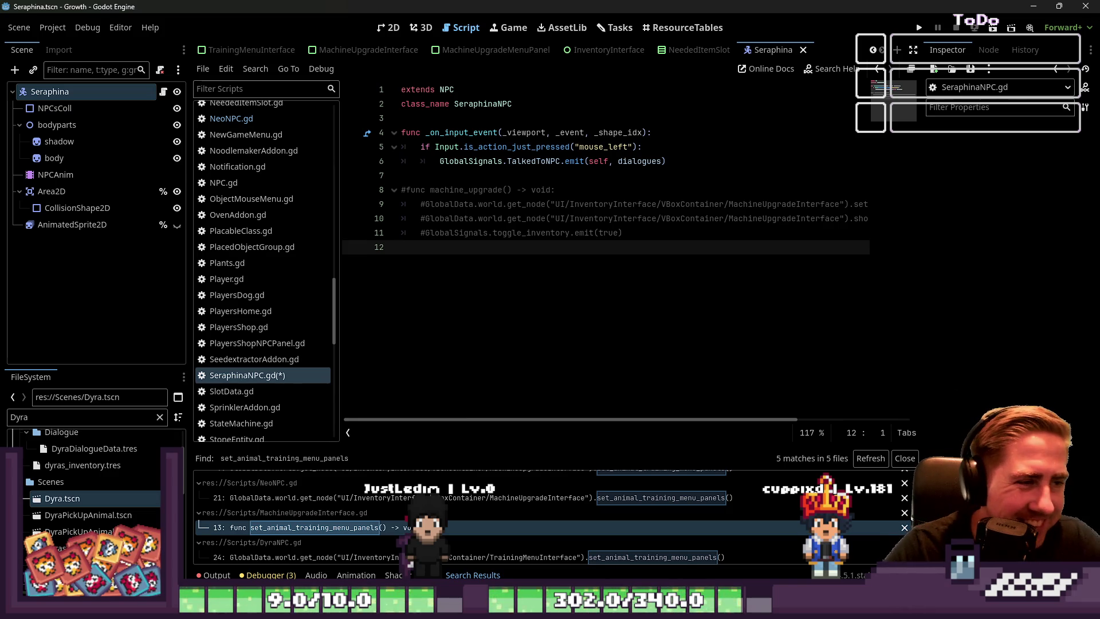
key("Return")
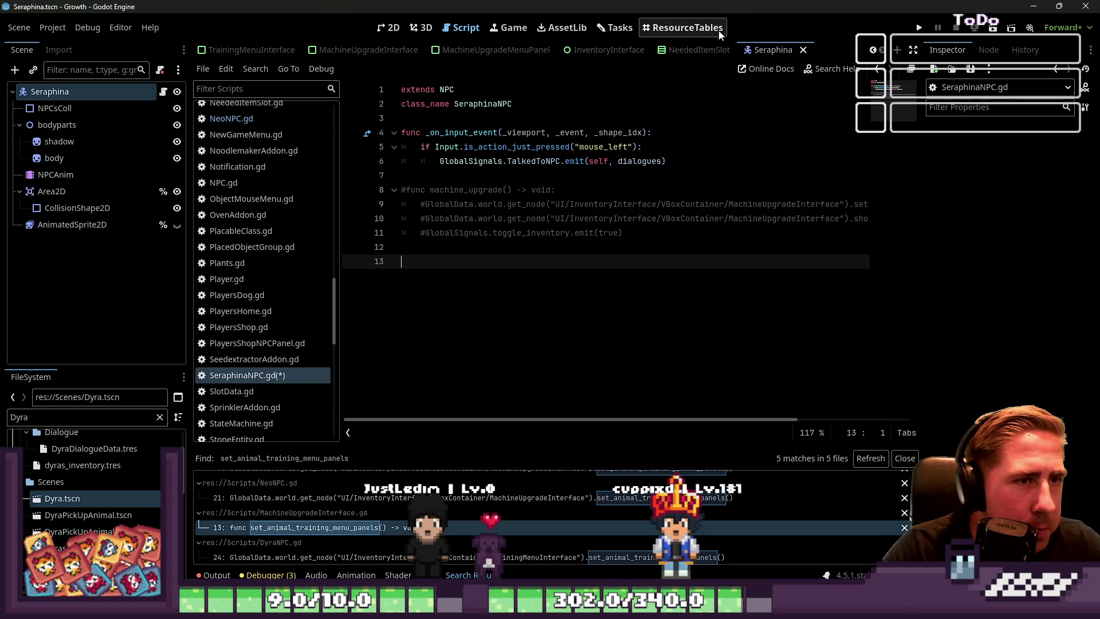
left_click(475, 51)
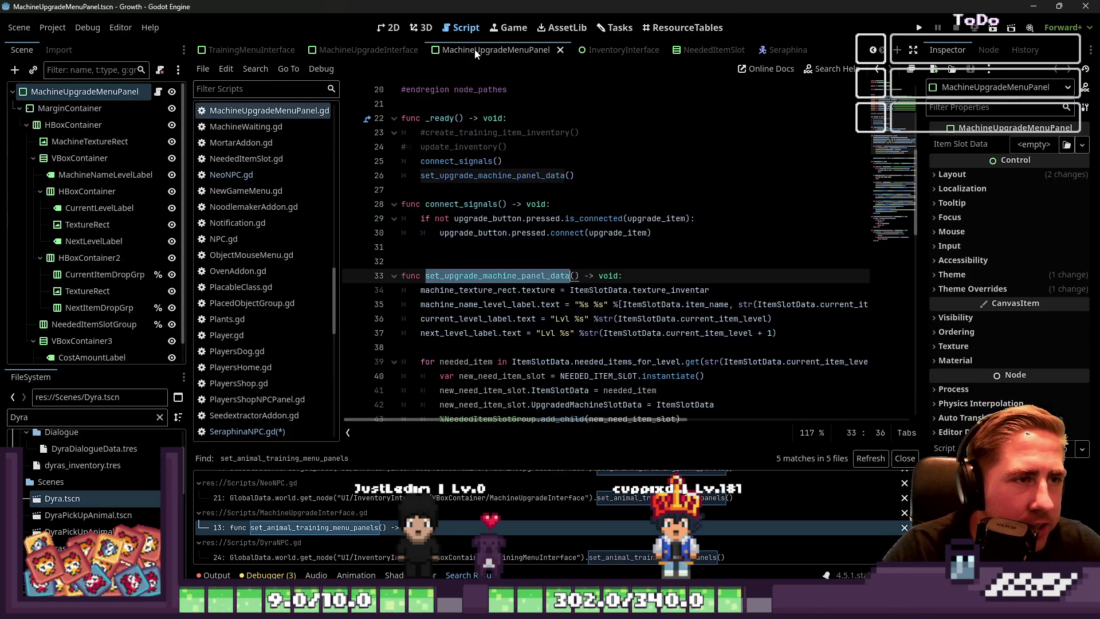
Step: View the MachineUpgradeMenuPanel layout in 2D, previewing Schwein Lv.1 with the +500g price
left_click(384, 32)
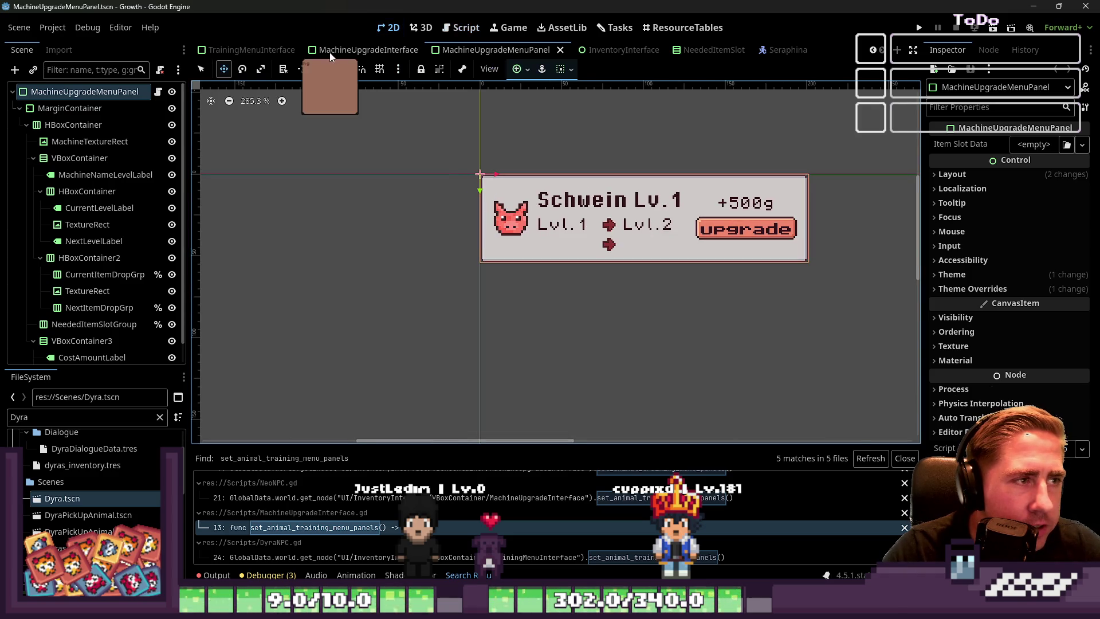
left_click(329, 51)
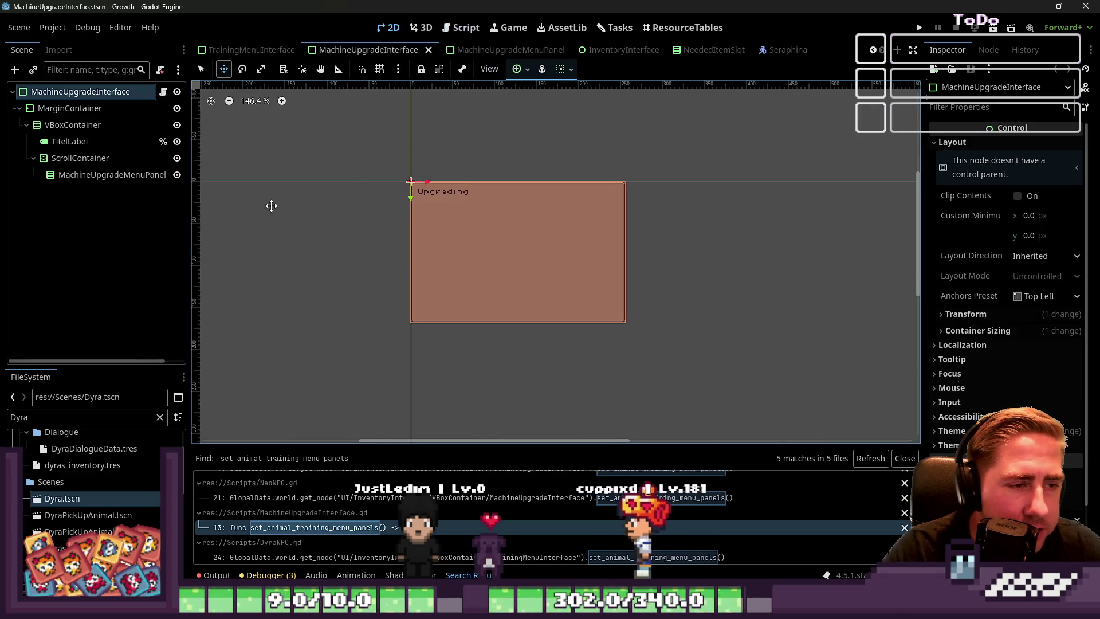
scroll(291, 211, "up", 2)
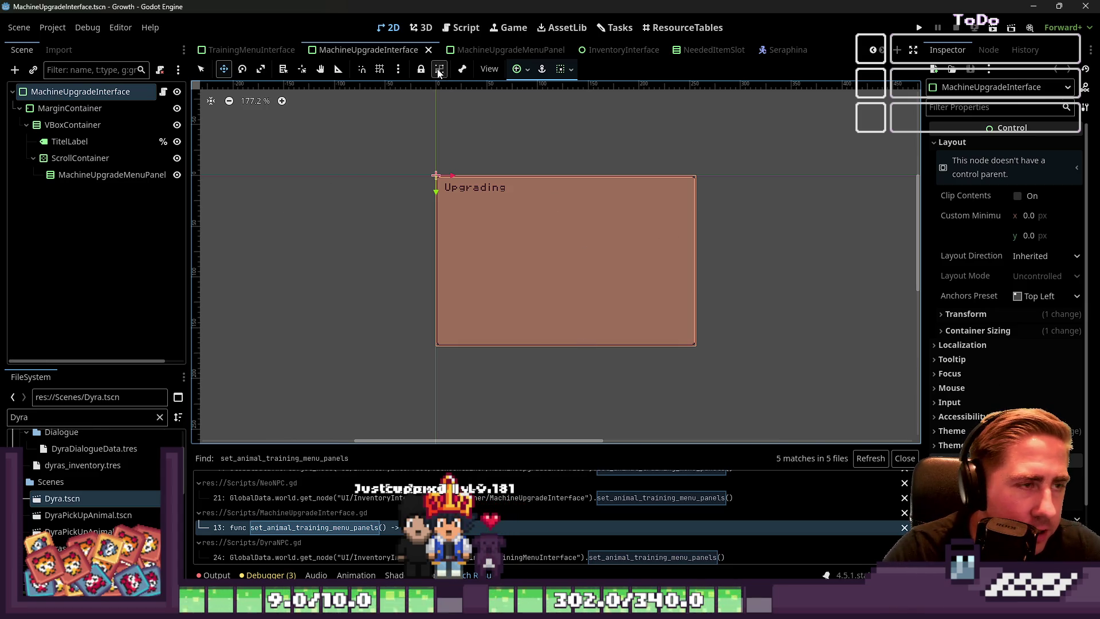
left_click(466, 51)
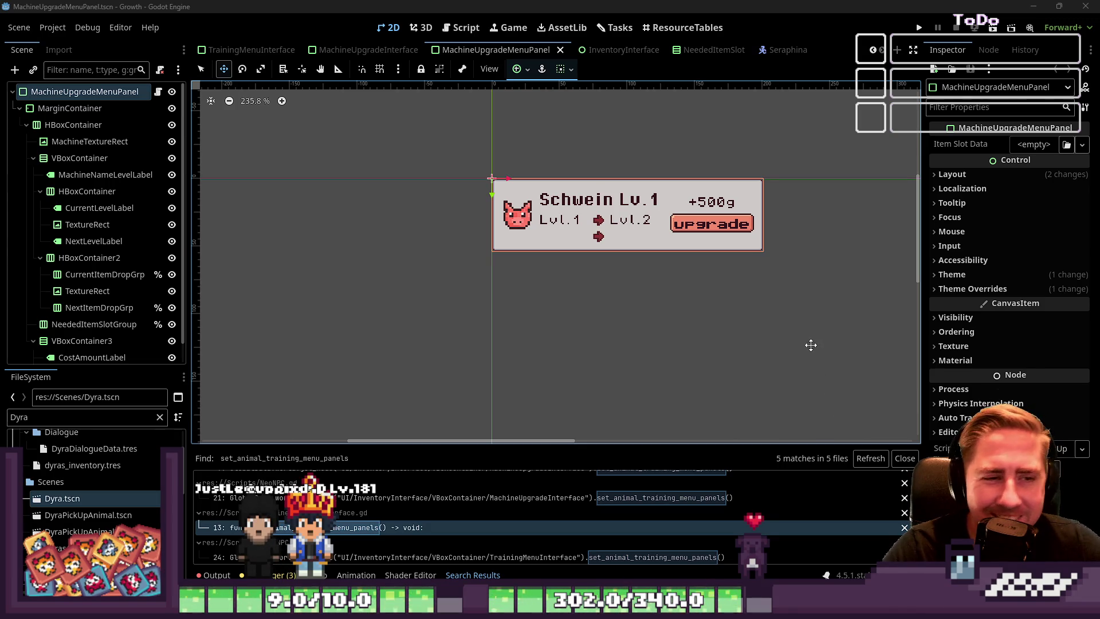
Step: Inspect the MarginContainer and MachineUpgradeMenuPanel root nodes, leaving the root name unchanged
left_click(98, 110)
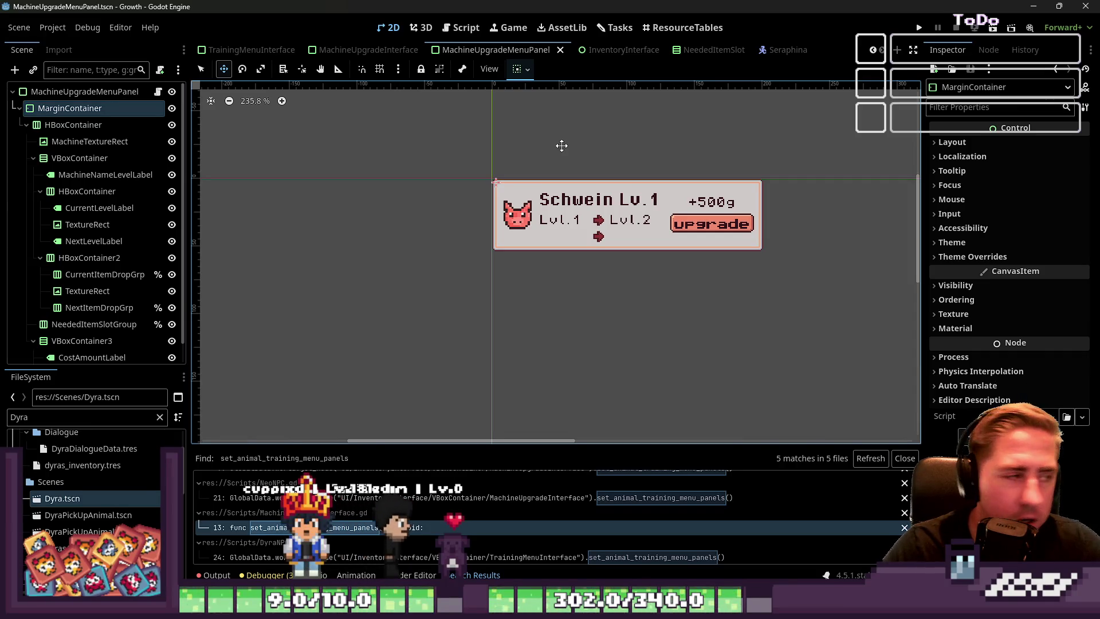
left_click(86, 92)
key("F2")
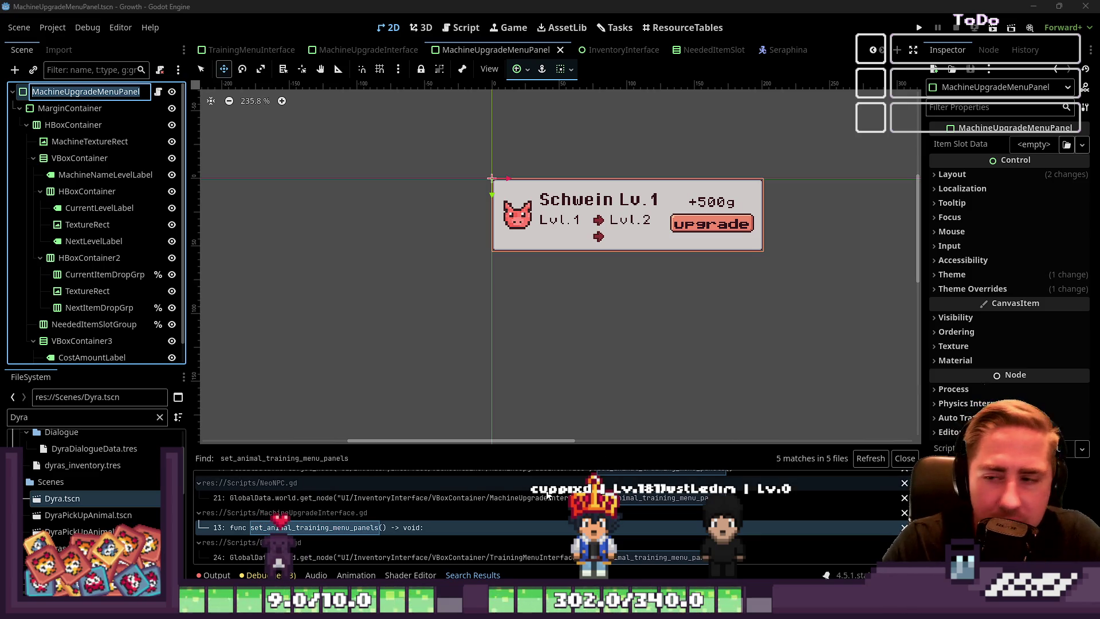
key("Return")
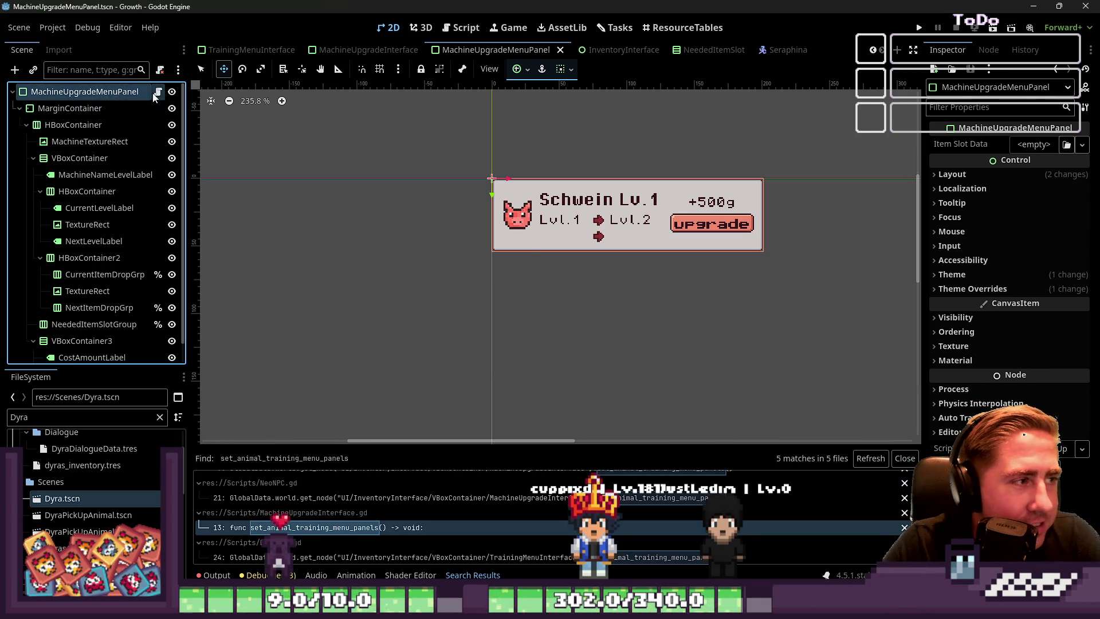
Step: Read the upgrade_item function in MachineUpgradeMenuPanel.gd, then show the MachineUpgradeInterface scene in 2D
left_click(157, 92)
left_click(533, 201)
mouse_move(534, 198)
left_mouse_down()
mouse_move(505, 261)
mouse_move(483, 233)
left_mouse_up()
scroll(491, 264, "down", 3)
scroll(492, 264, "down", 2)
double_click(458, 276)
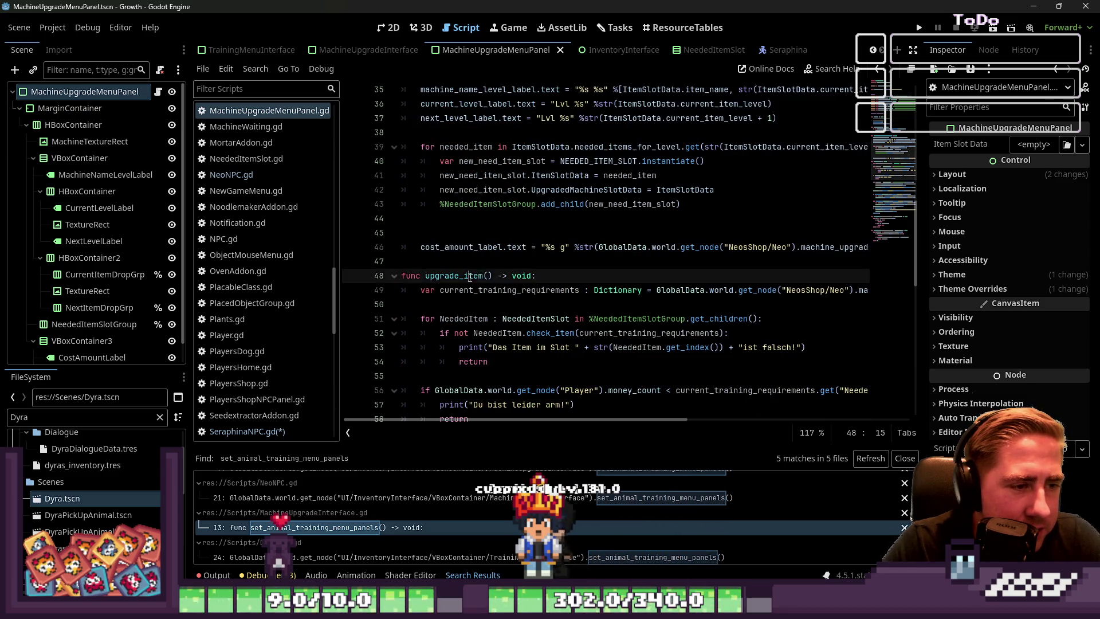
scroll(516, 298, "down", 5)
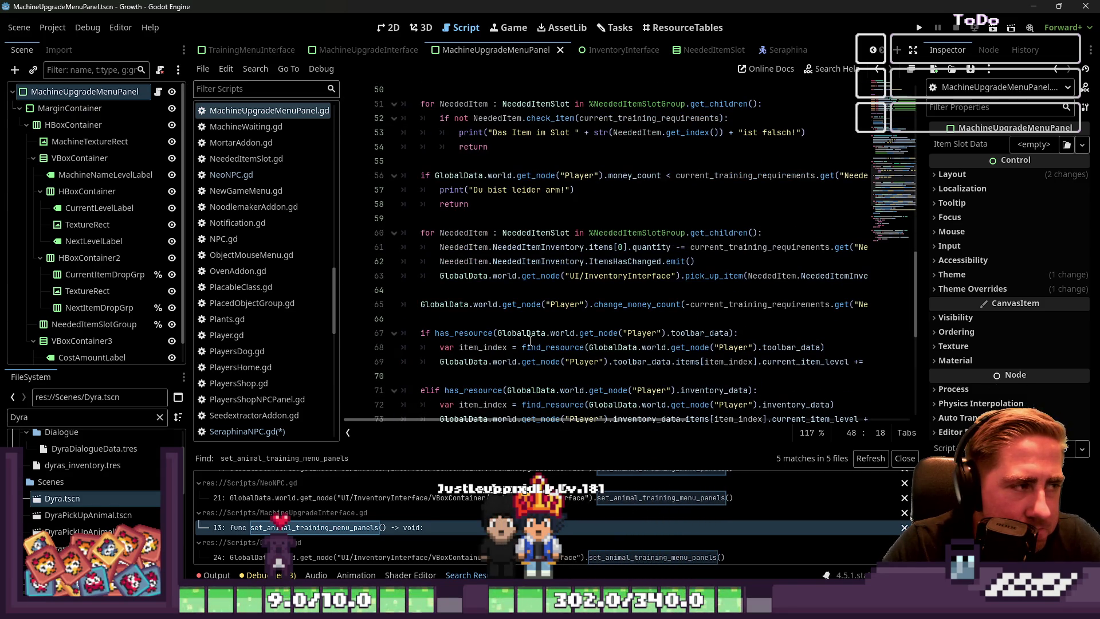
scroll(530, 341, "up", 15)
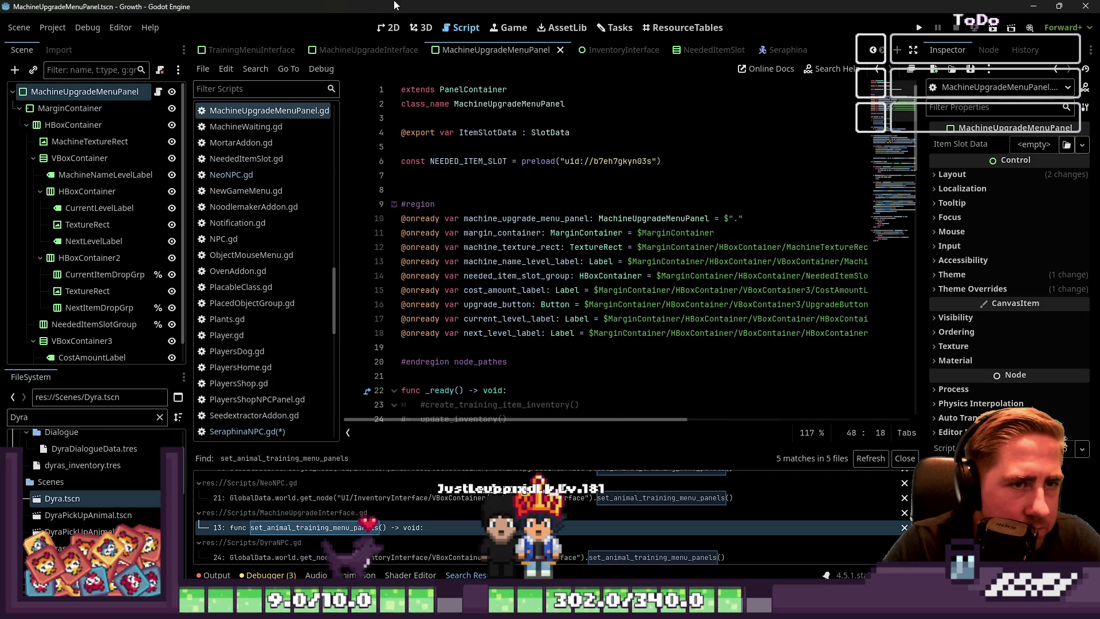
left_click(390, 27)
left_click(338, 50)
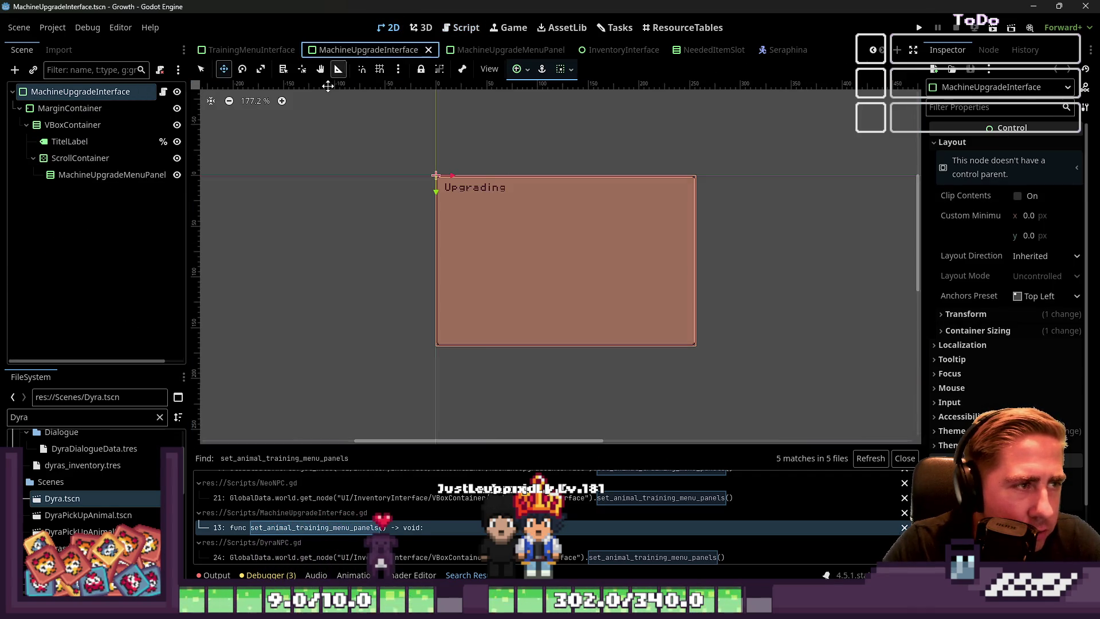
Step: Select the MachineUpgradeInterface root node, comparing it with the MachineUpgradeMenuPanel scene
left_click(108, 175, "shift")
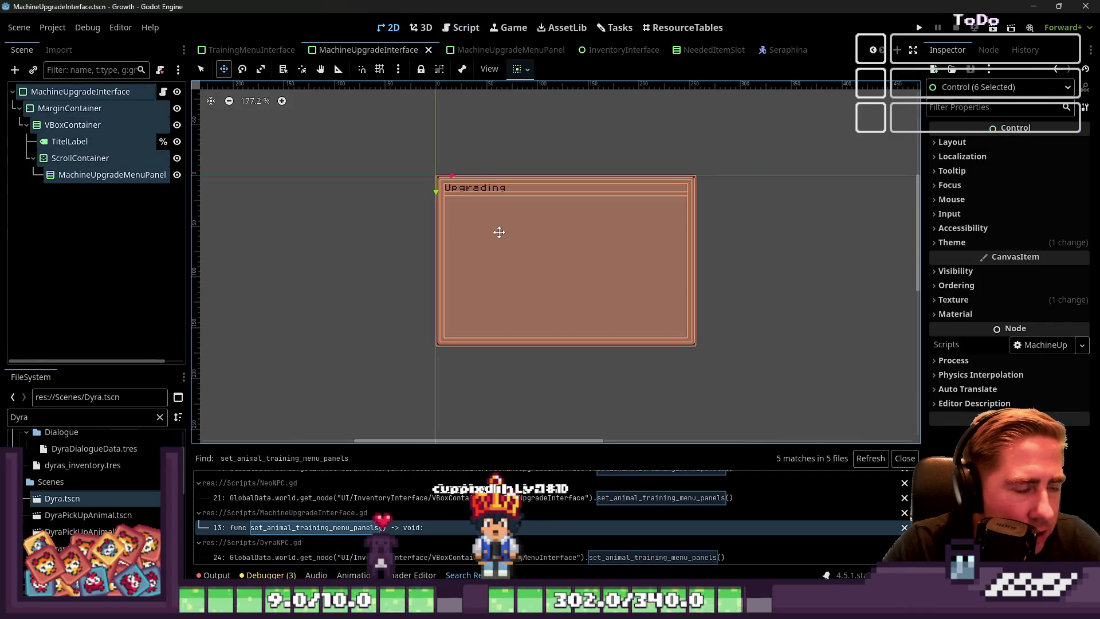
scroll(470, 235, "up", 2)
left_click(84, 93)
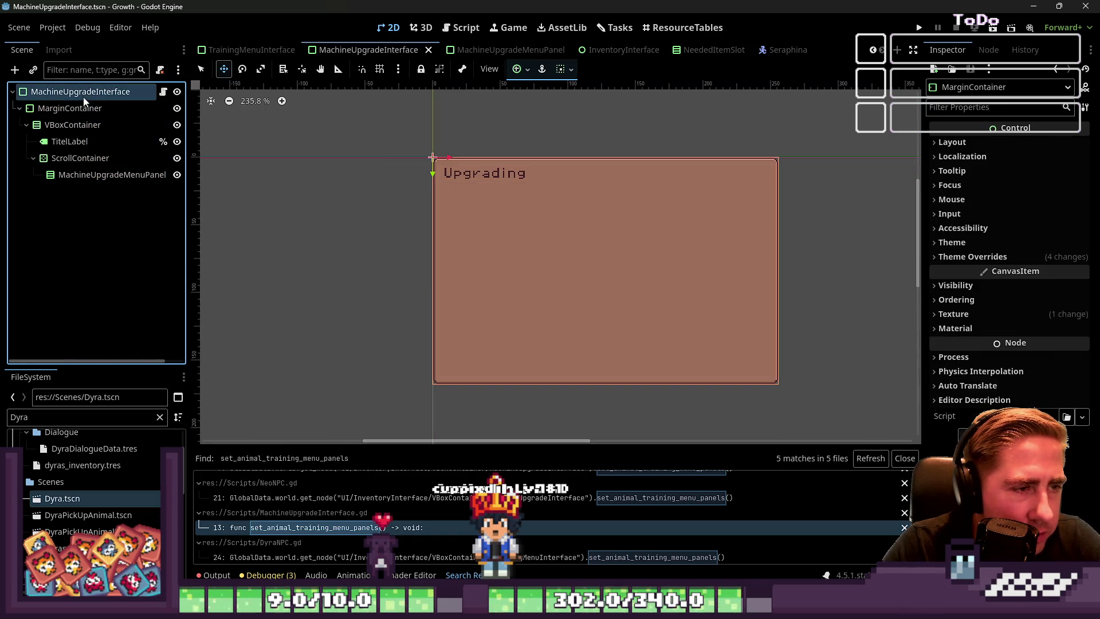
left_click(510, 50)
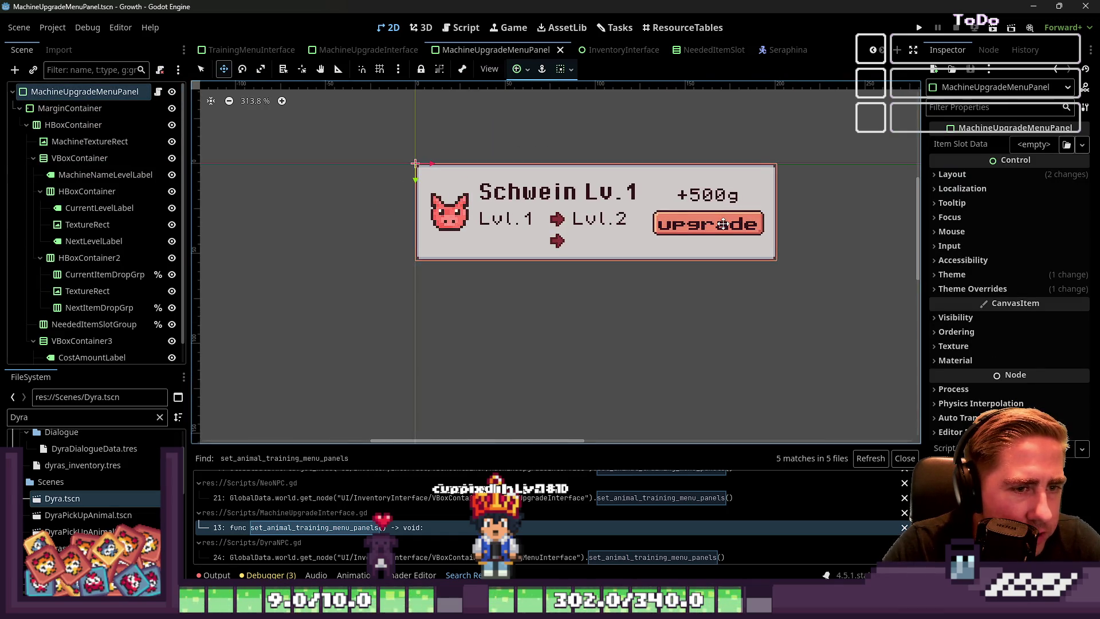
left_click(367, 50)
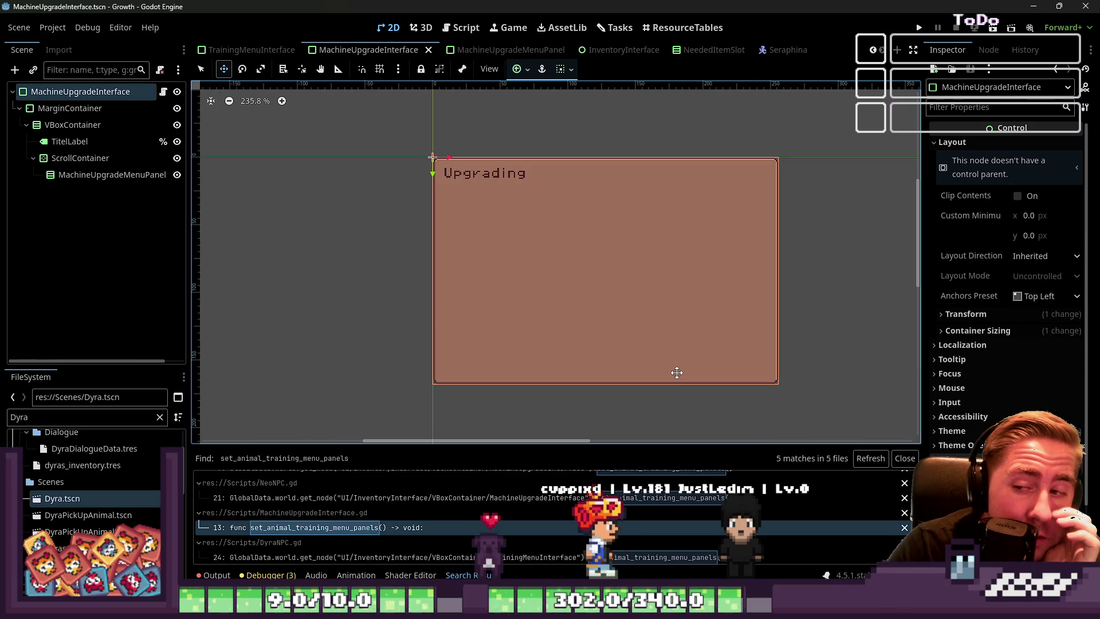
Step: Click through the root, ScrollContainer and MachineUpgradeMenuPanel nodes of the interface scene
mouse_move(665, 608)
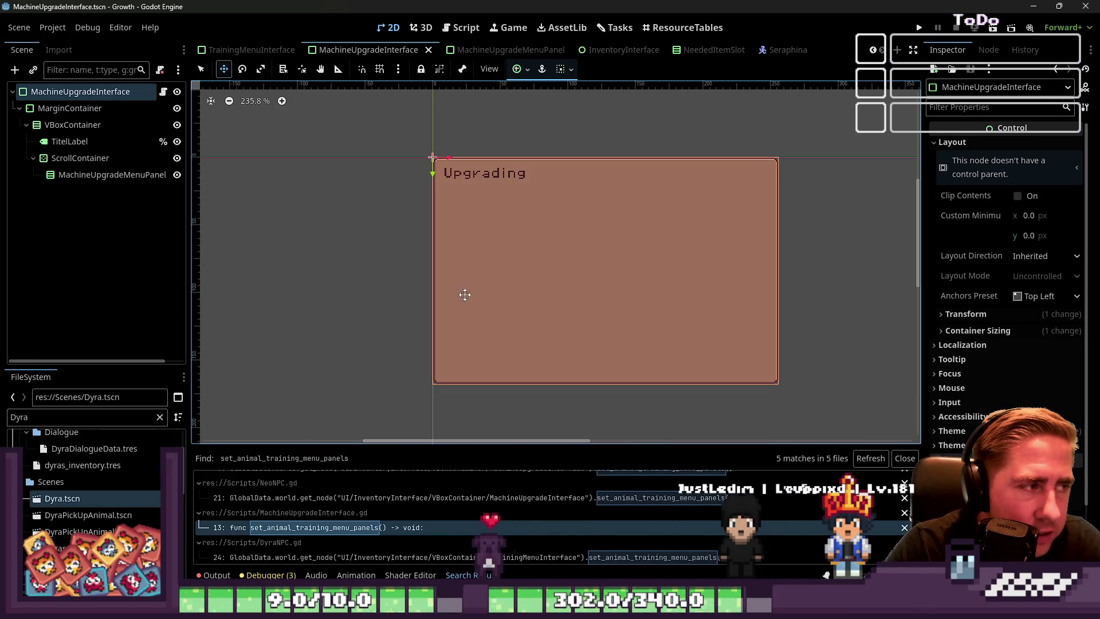
left_click(101, 109)
key("Down")
key("Down")
left_click(83, 168)
left_click(79, 164)
left_click(74, 92)
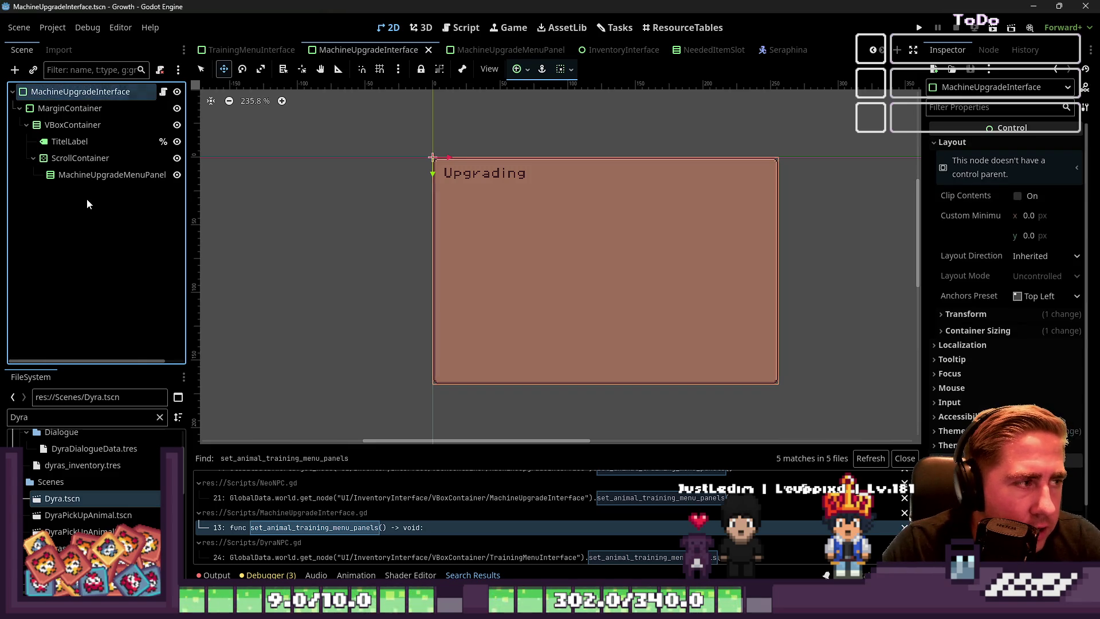
left_click(71, 174)
left_click(57, 92)
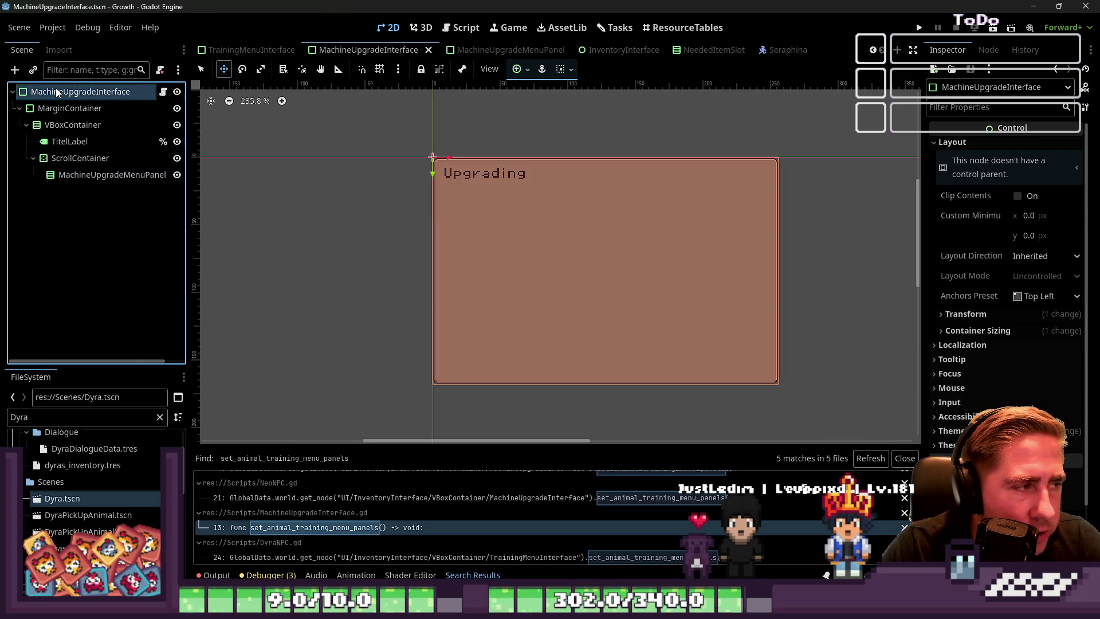
left_click(88, 176, "shift")
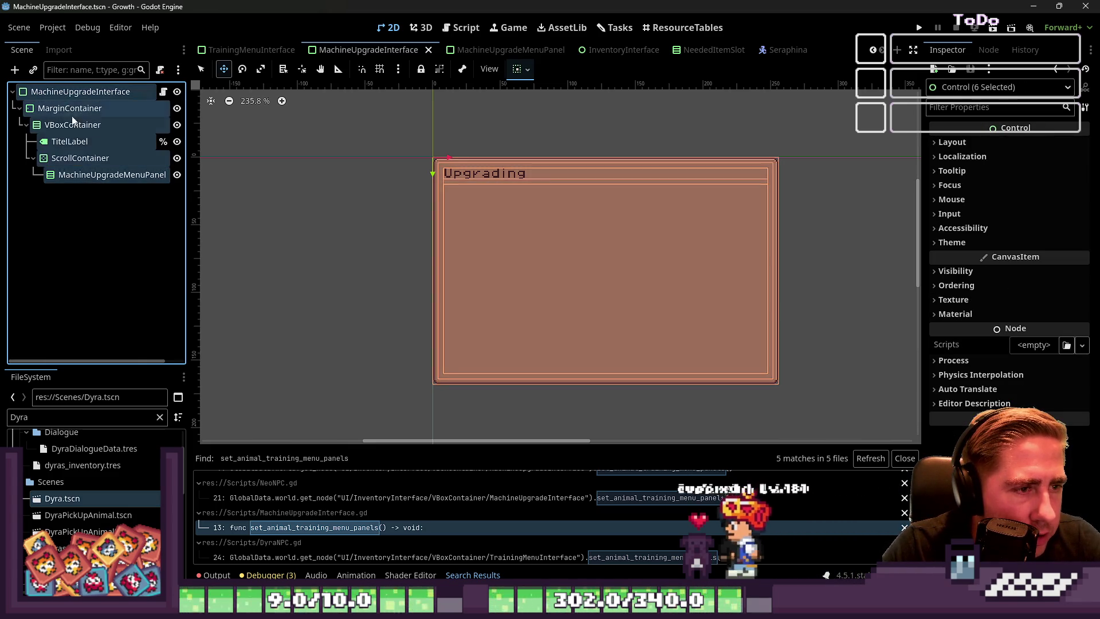
left_click(63, 161)
left_click(78, 178)
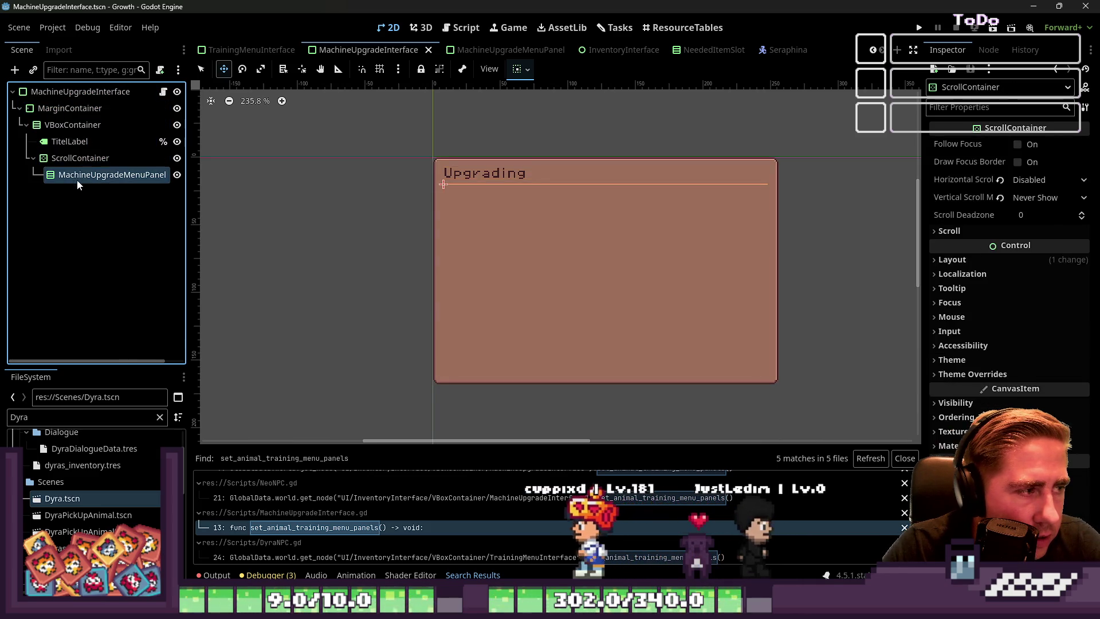
left_click(76, 160)
left_click(73, 168)
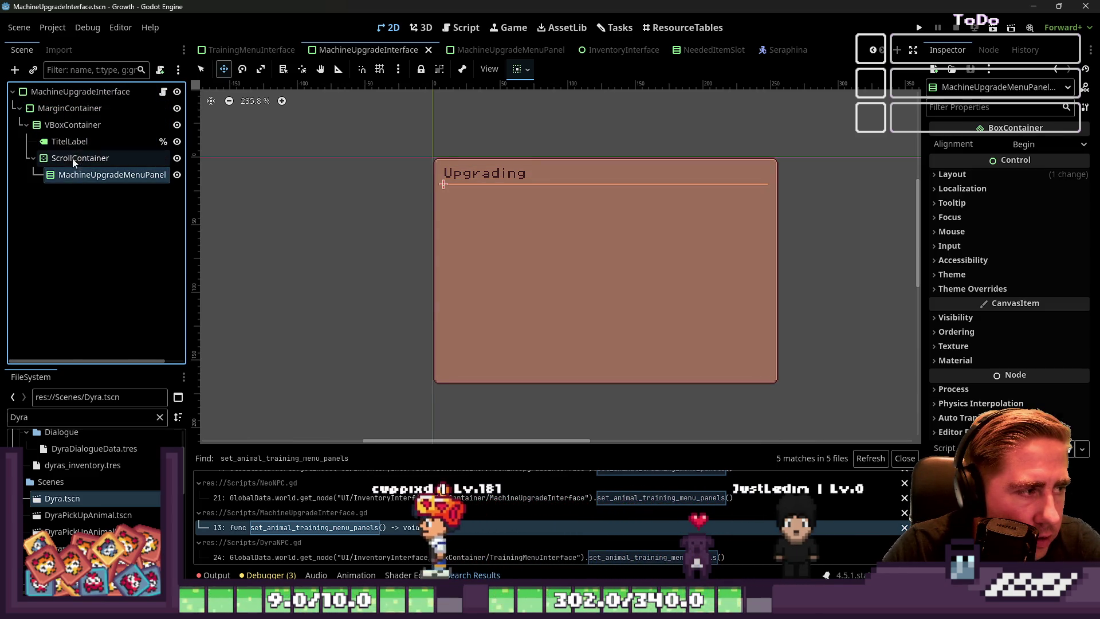
left_click(71, 91, "shift")
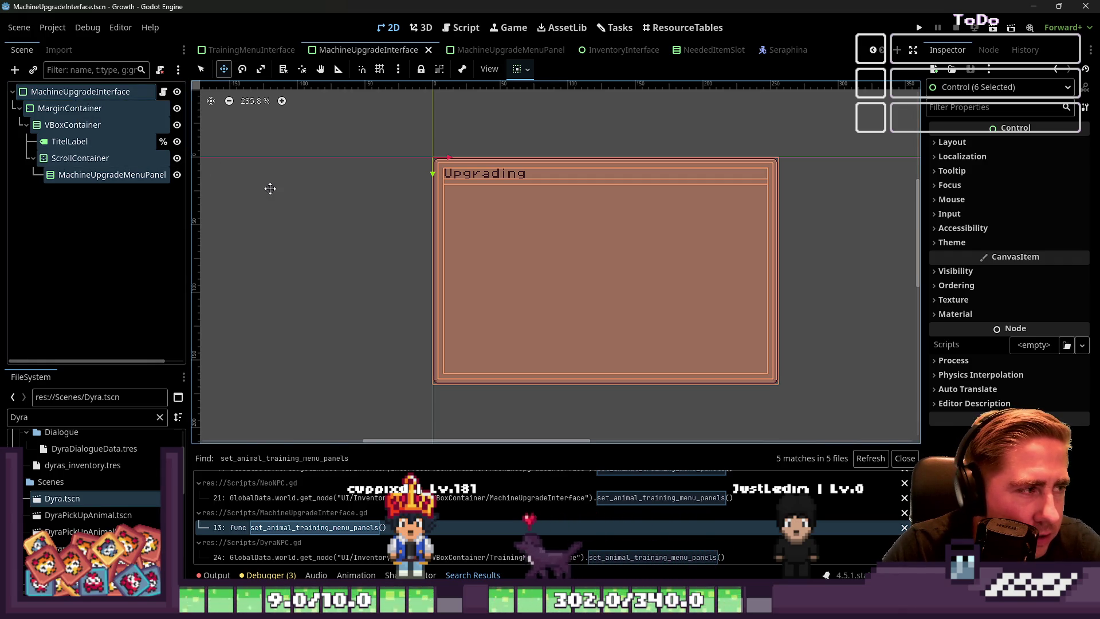
Step: Open MachineUpgradeInterface.gd at set_machine_upgrade_menu_panels on line 13
left_click(164, 91)
left_click(456, 218)
scroll(457, 213, "up", 1)
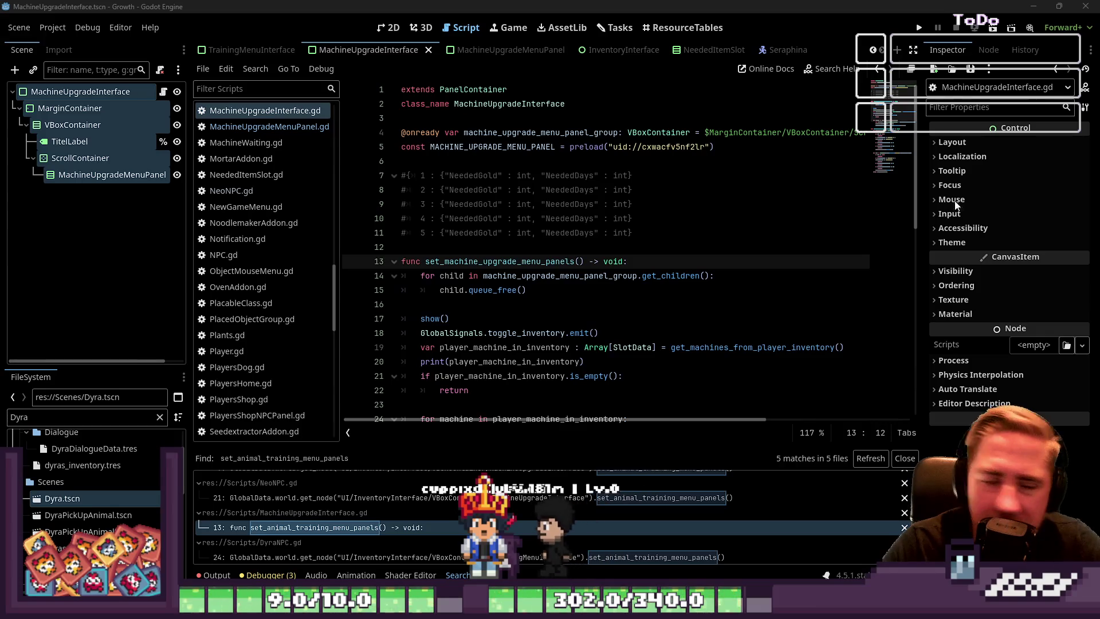
Step: Select the interface scene's nodes and create a new empty scene tab
left_click(81, 174)
left_click(80, 92, "shift")
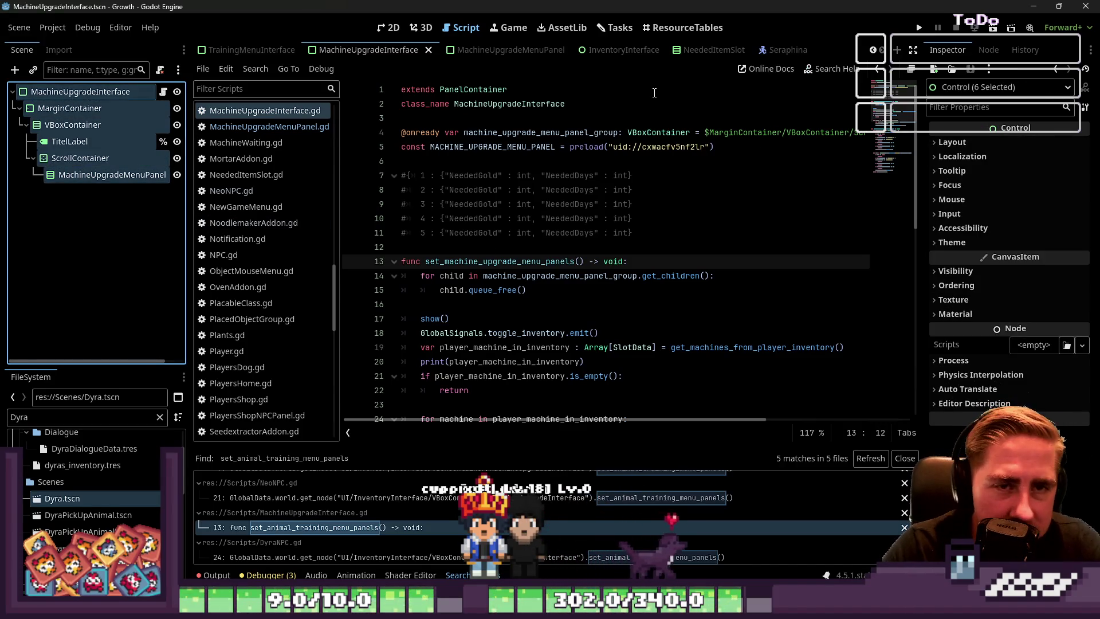
left_click(70, 177)
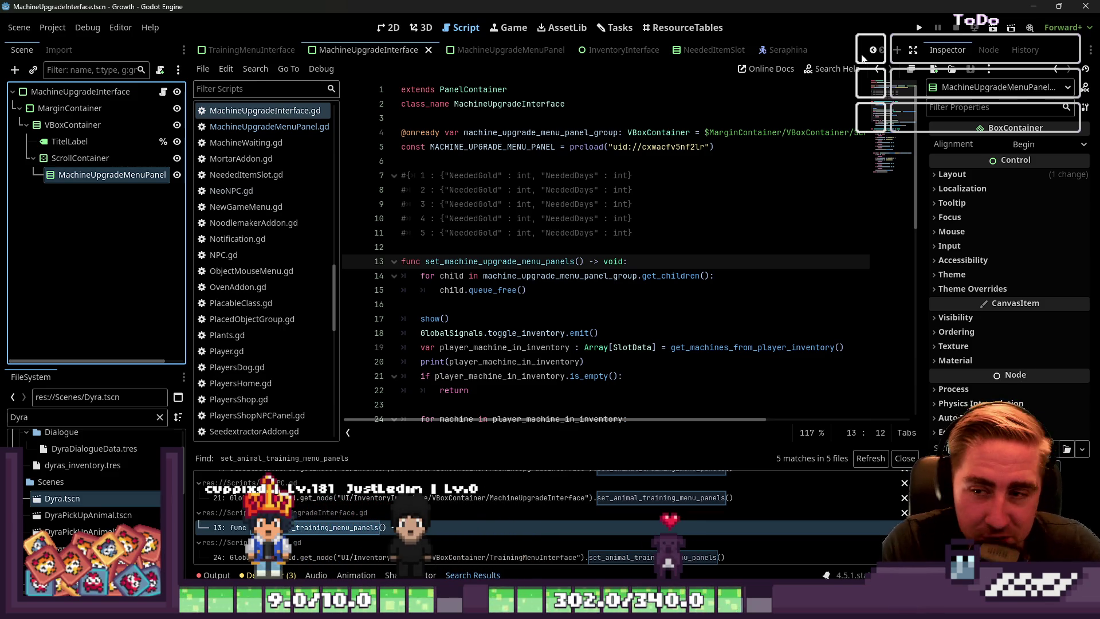
left_click(898, 50)
Step: Paste the copied MachineUpgradeInterface node tree, detach its root script and rename the root Seed
left_click(64, 188)
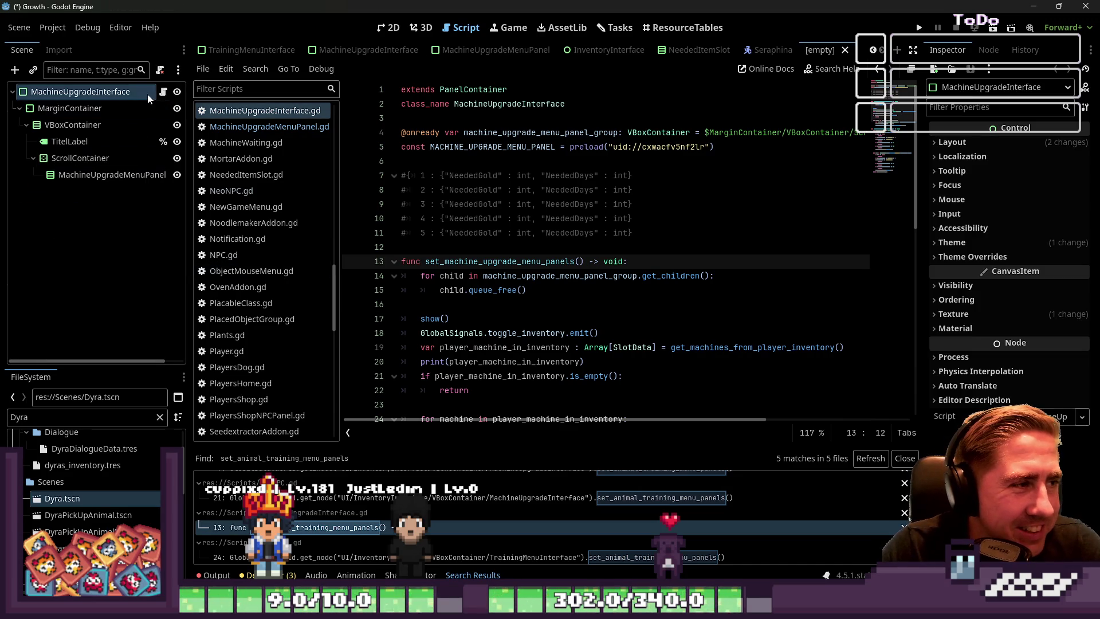
left_click(159, 69)
double_click(105, 95)
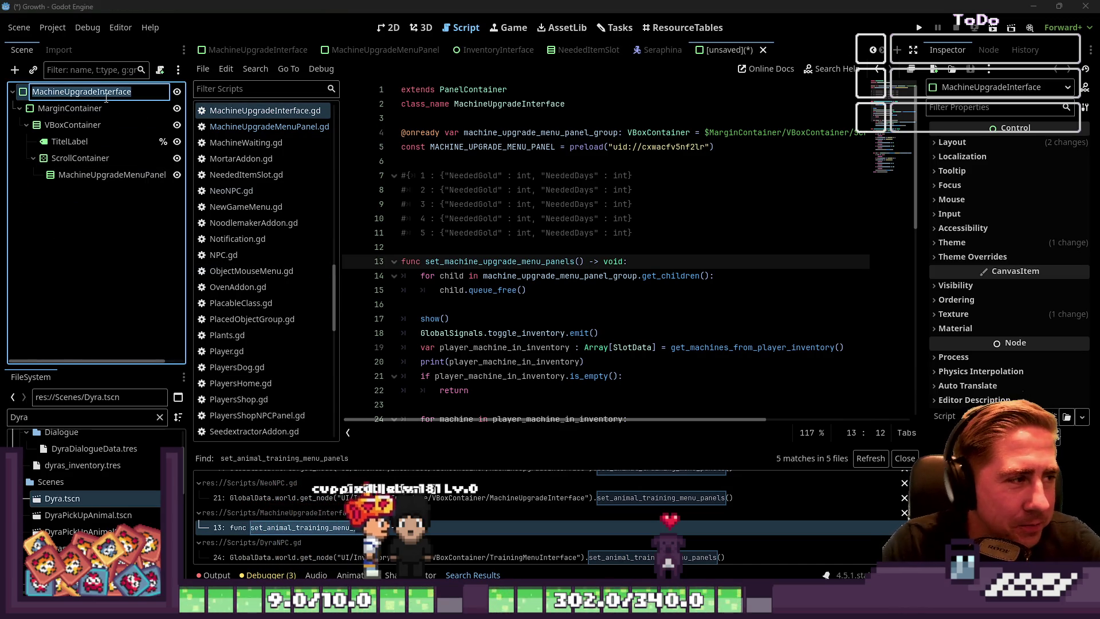
type("Flower")
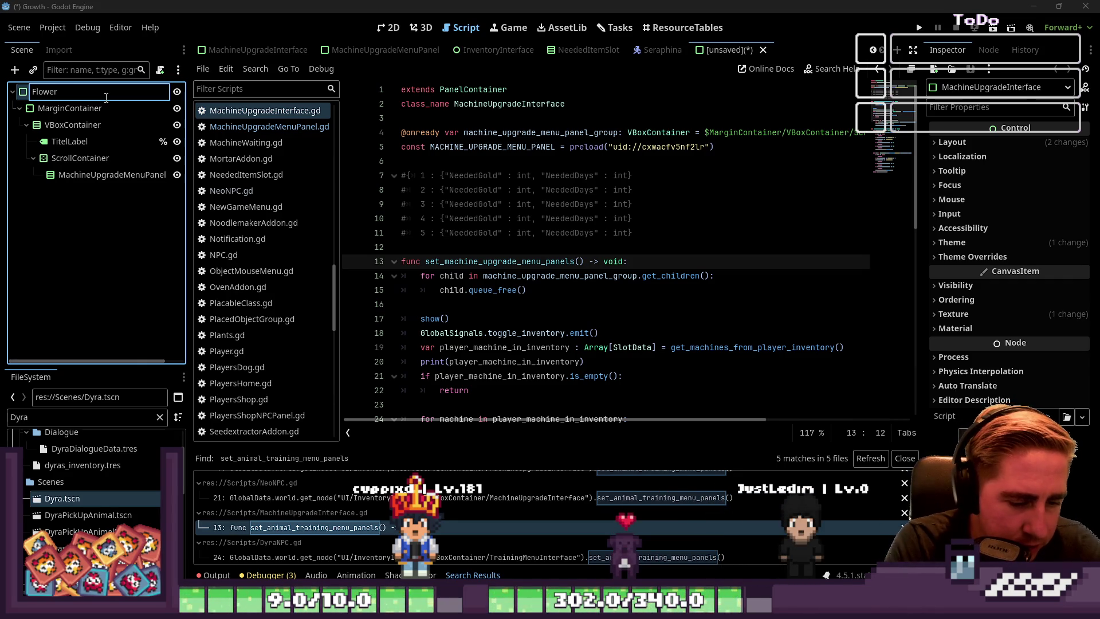
double_click(106, 98)
type("Seed")
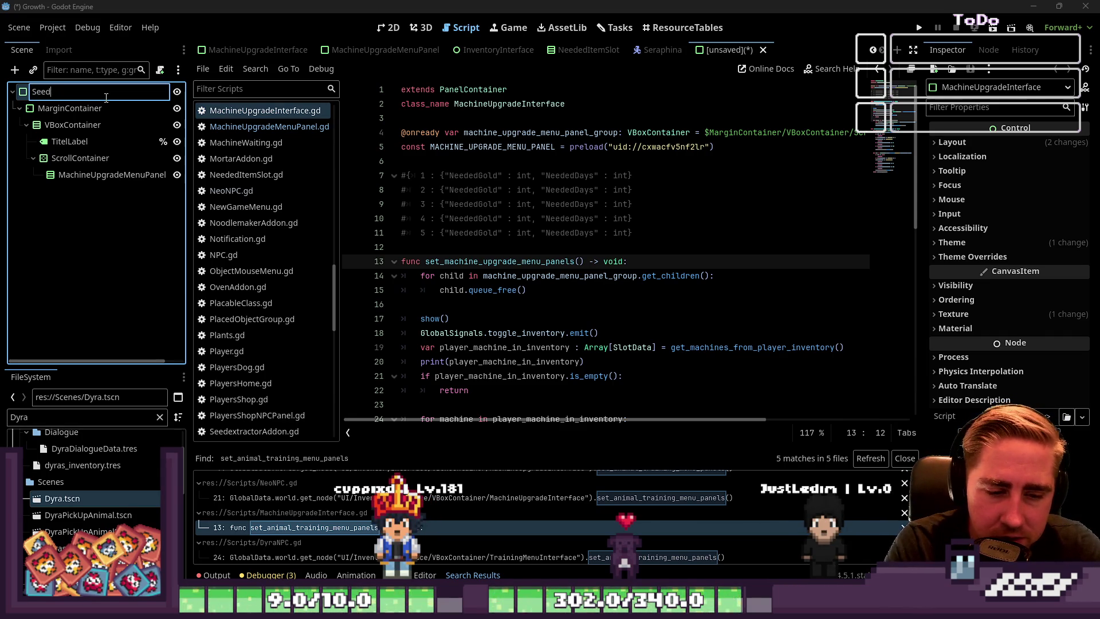
key("Return")
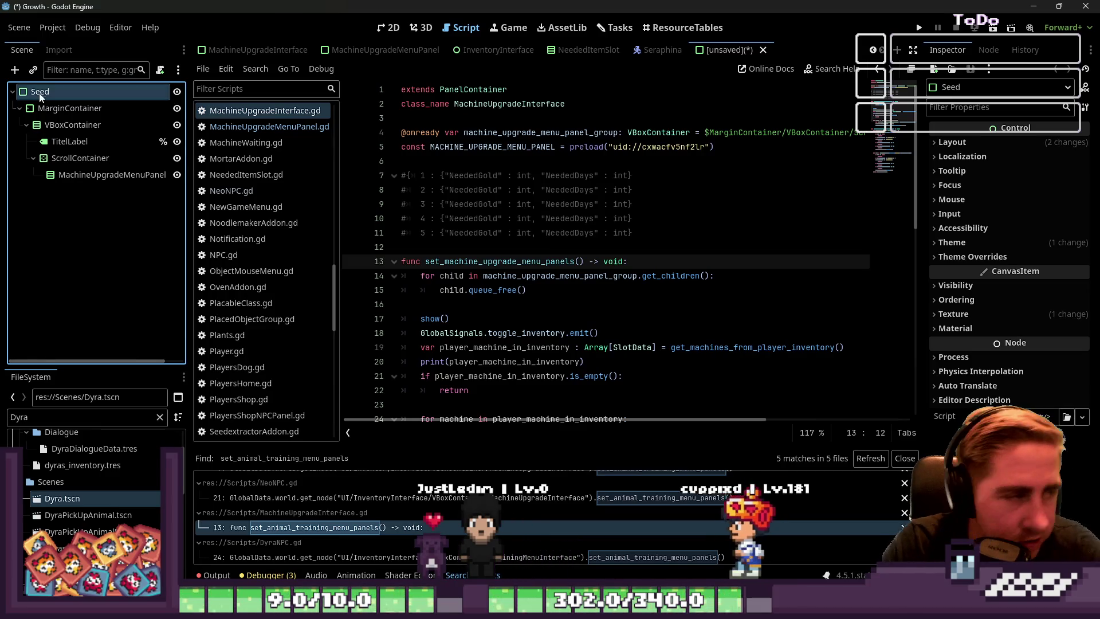
Step: Rename the root node from Seed to SeedUnlockMenuPanel
double_click(83, 95)
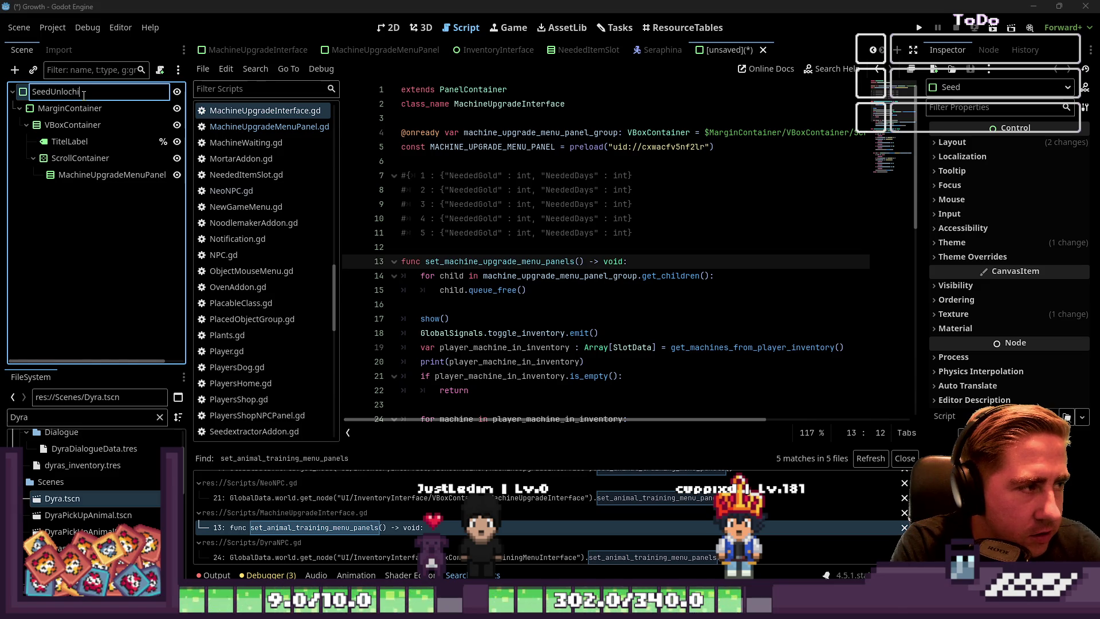
type("kMen")
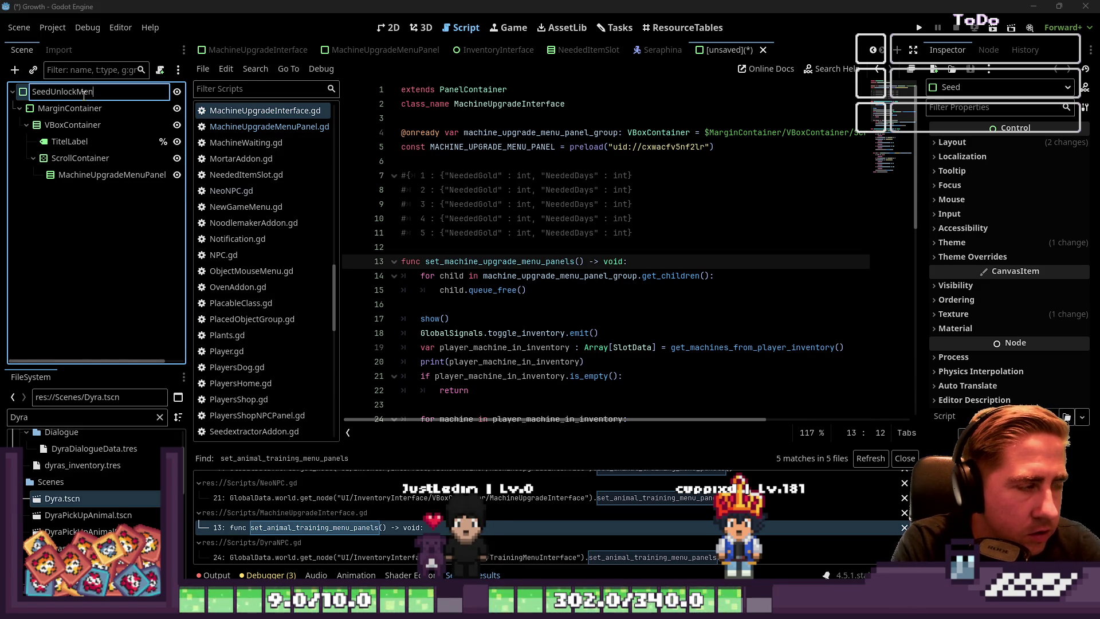
key("ctrl+a")
key("ctrl+c")
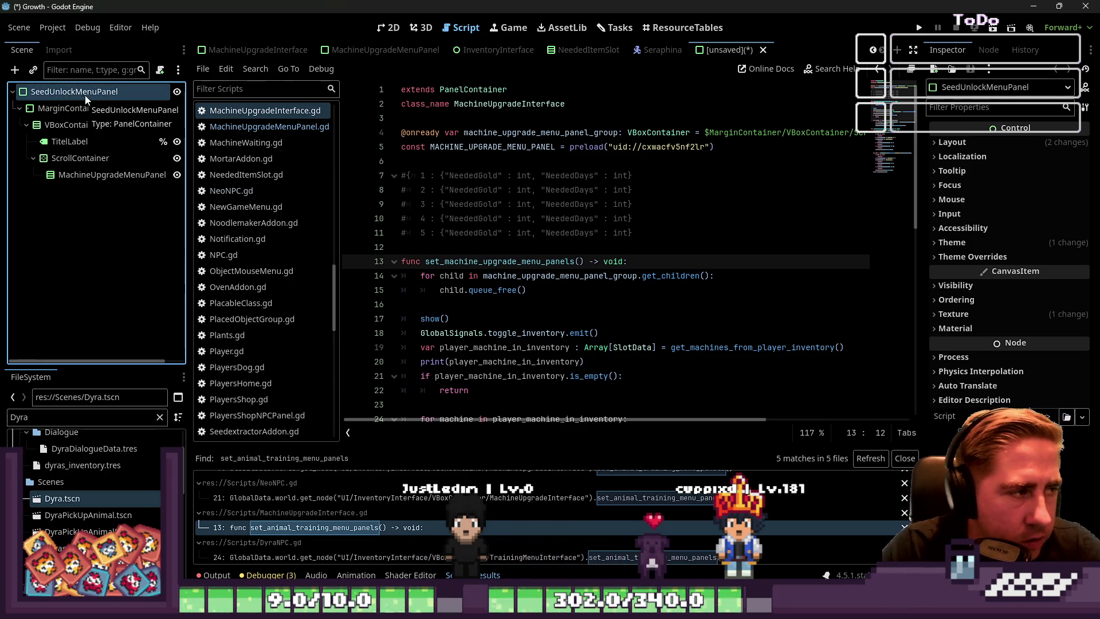
key("Return")
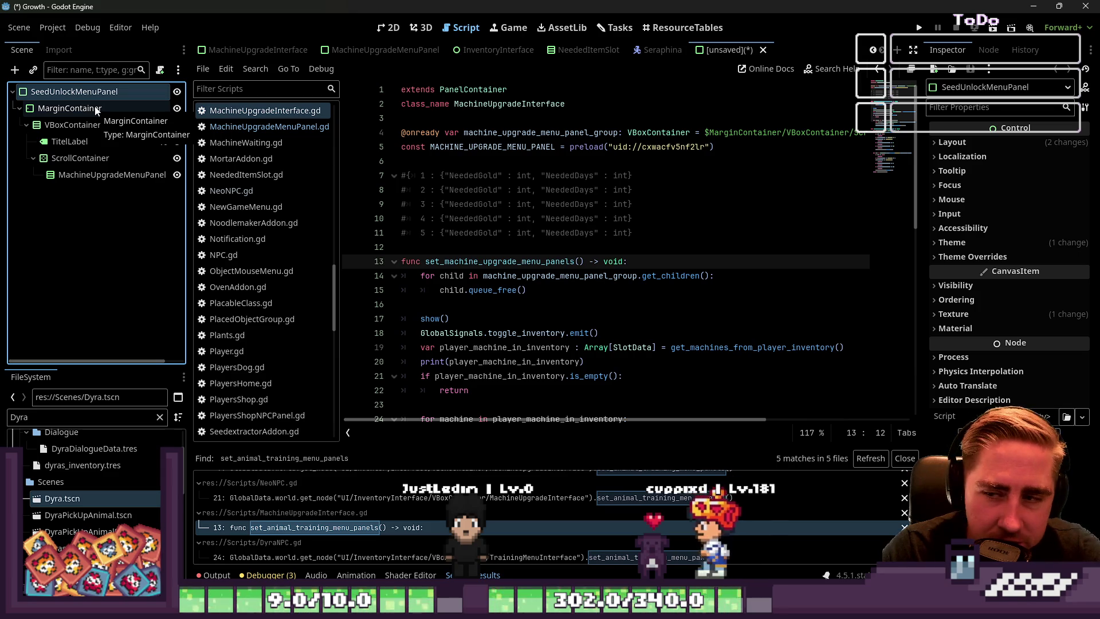
left_click(96, 111)
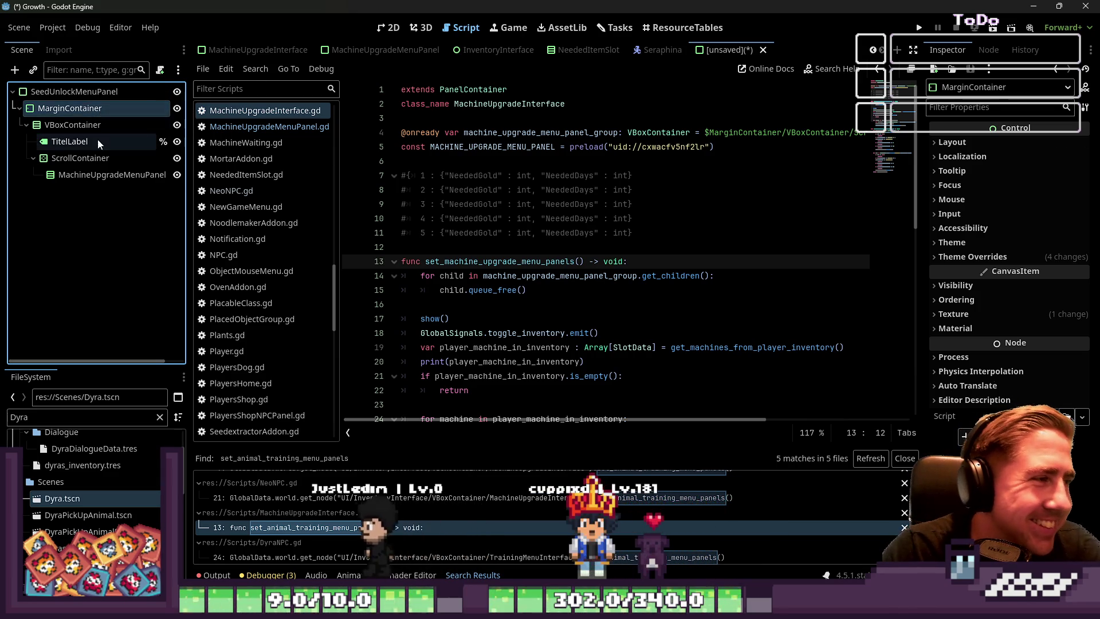
Step: Select the MachineUpgradeMenuPanelGroup node under ScrollContainer
left_click(98, 121)
left_click(98, 161)
left_click(109, 176)
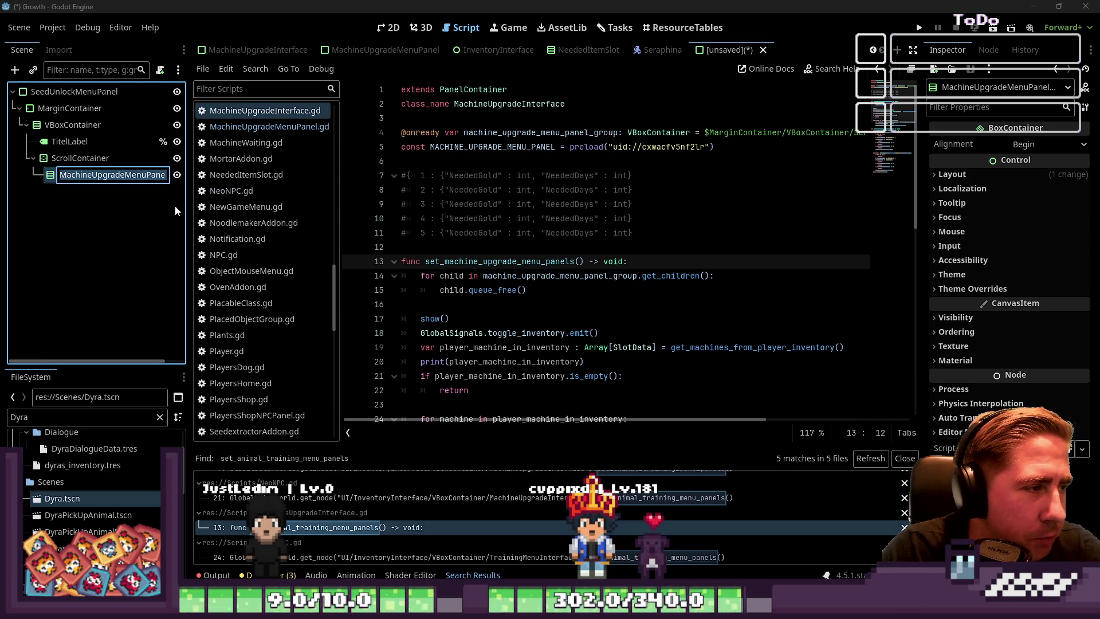
key("ctrl+v")
key("ctrl+z")
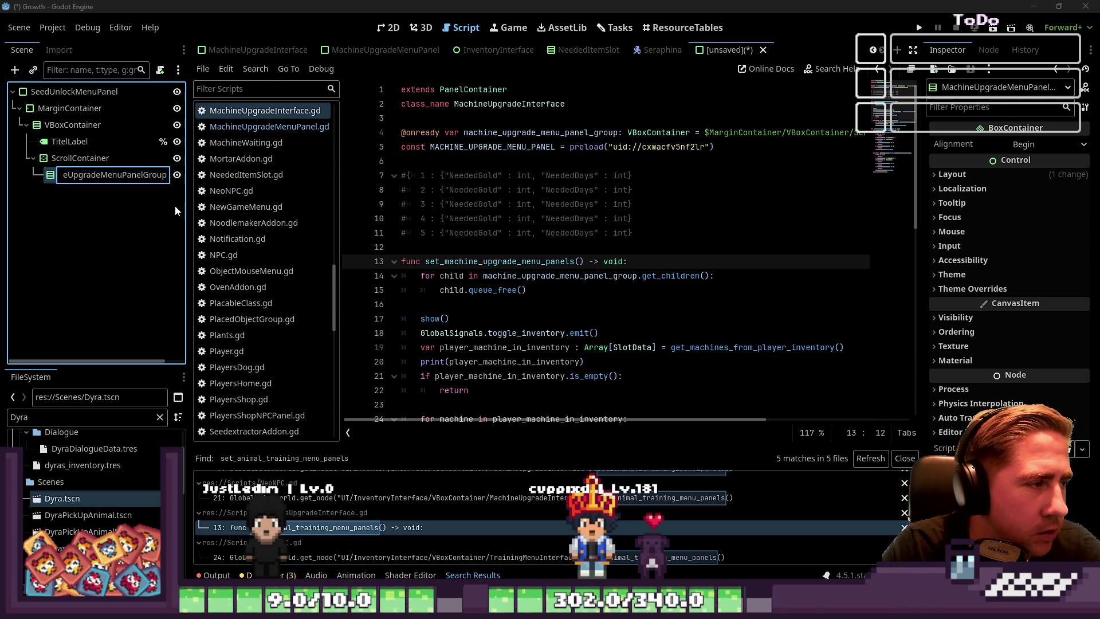
key("Return")
Step: Rename the group node to UnlockableSeedMenuPanelGroup with F2
key("F2")
key("End")
type("Group")
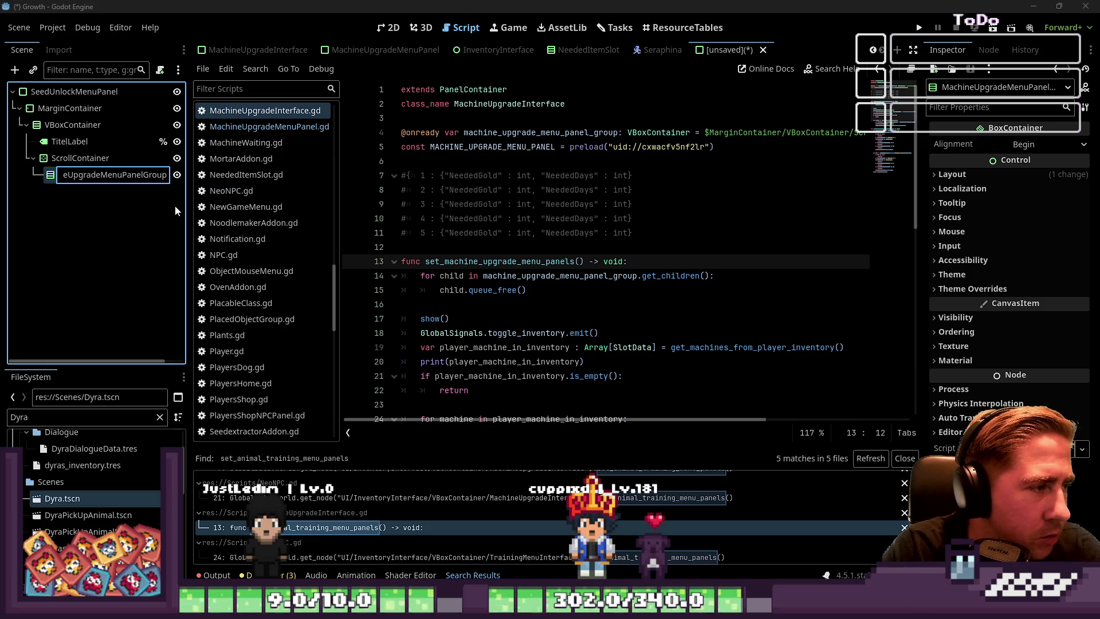
key("ctrl+BackSpace")
type("See")
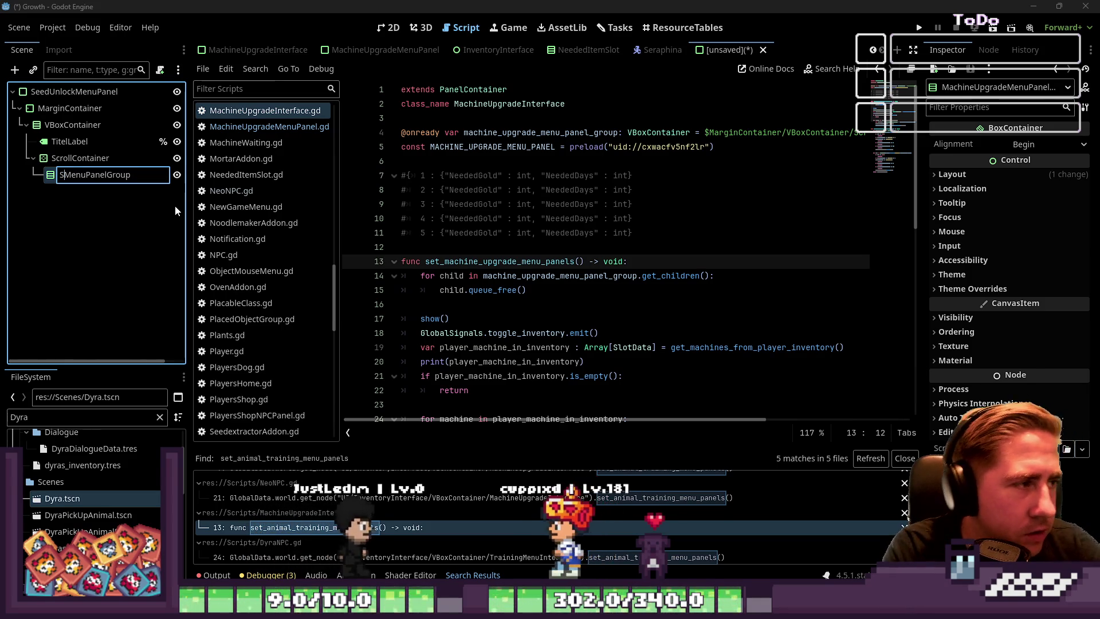
key("ctrl+BackSpace")
type("U")
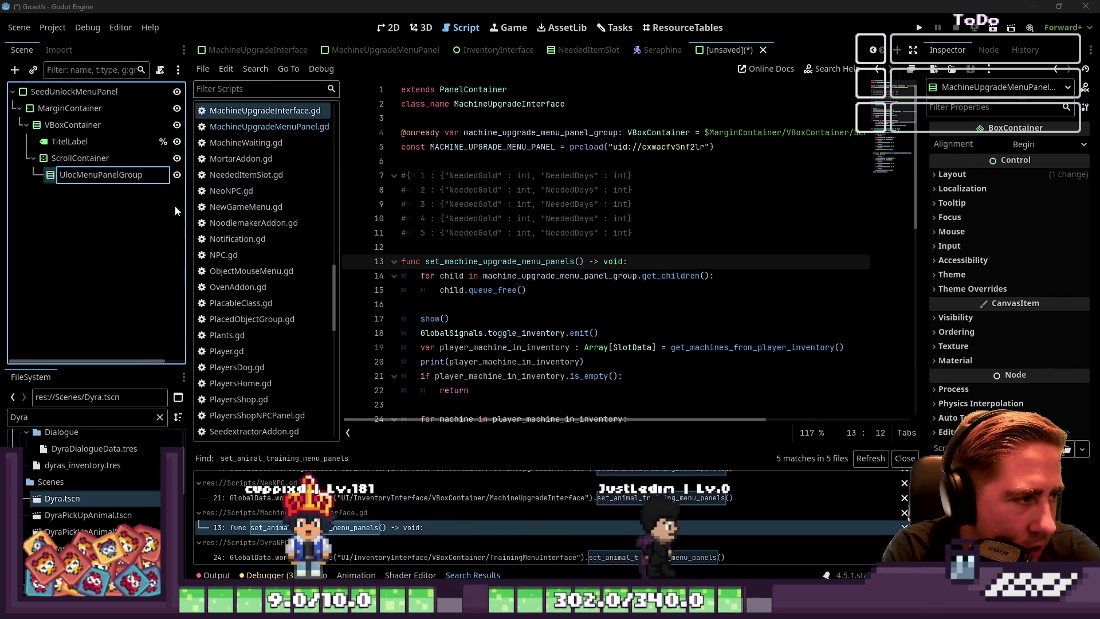
type("nloa")
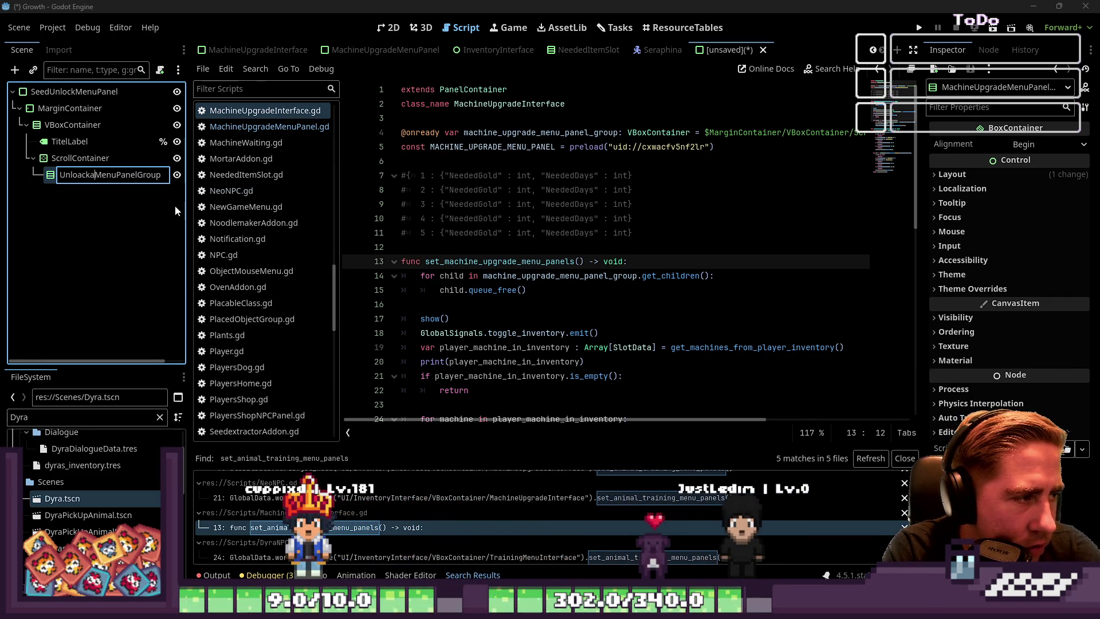
key("BackSpace")
type("ckable")
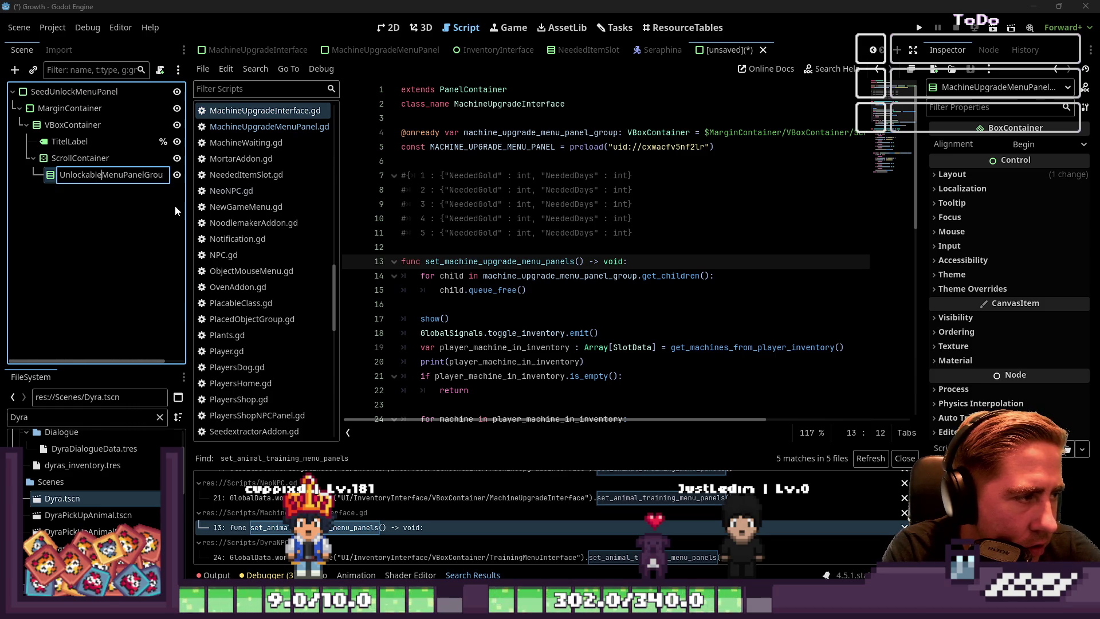
type("Seeds")
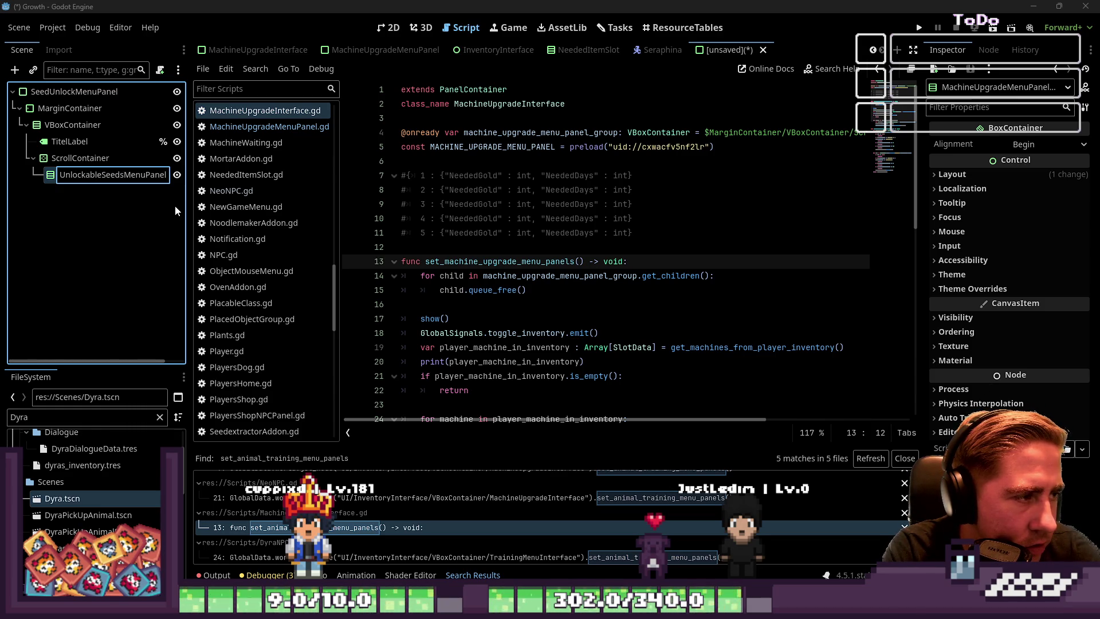
key("BackSpace")
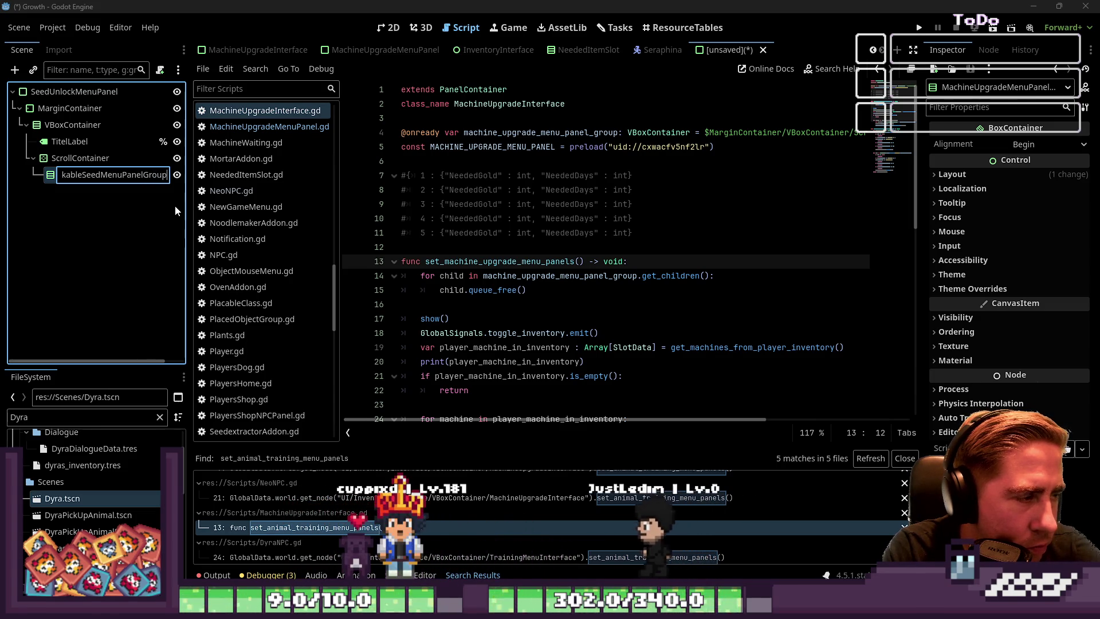
key("Return")
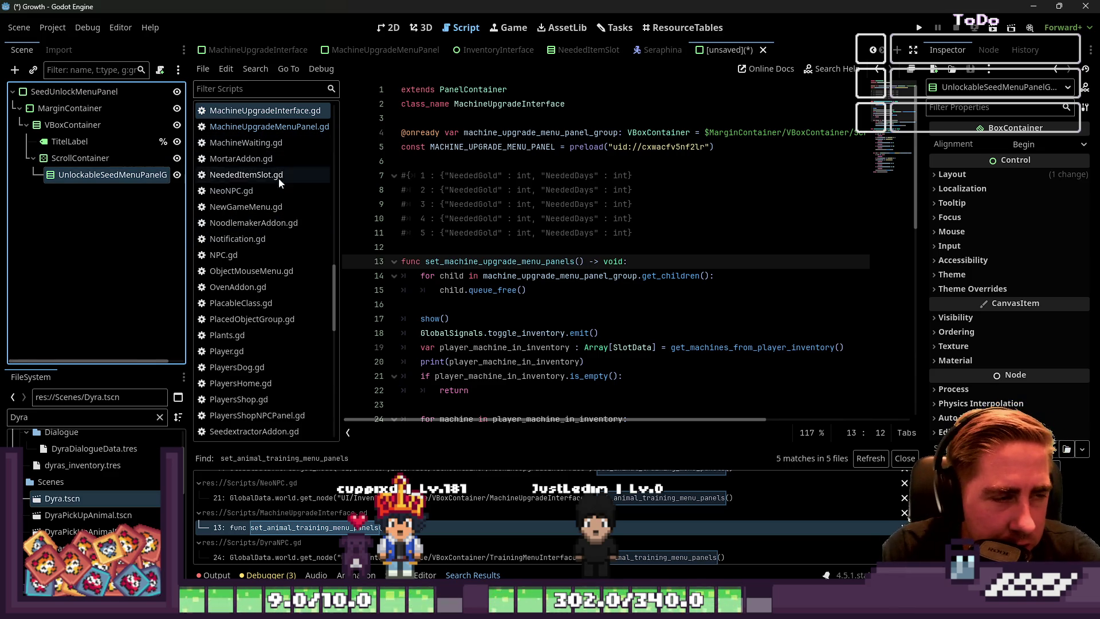
left_click(597, 111)
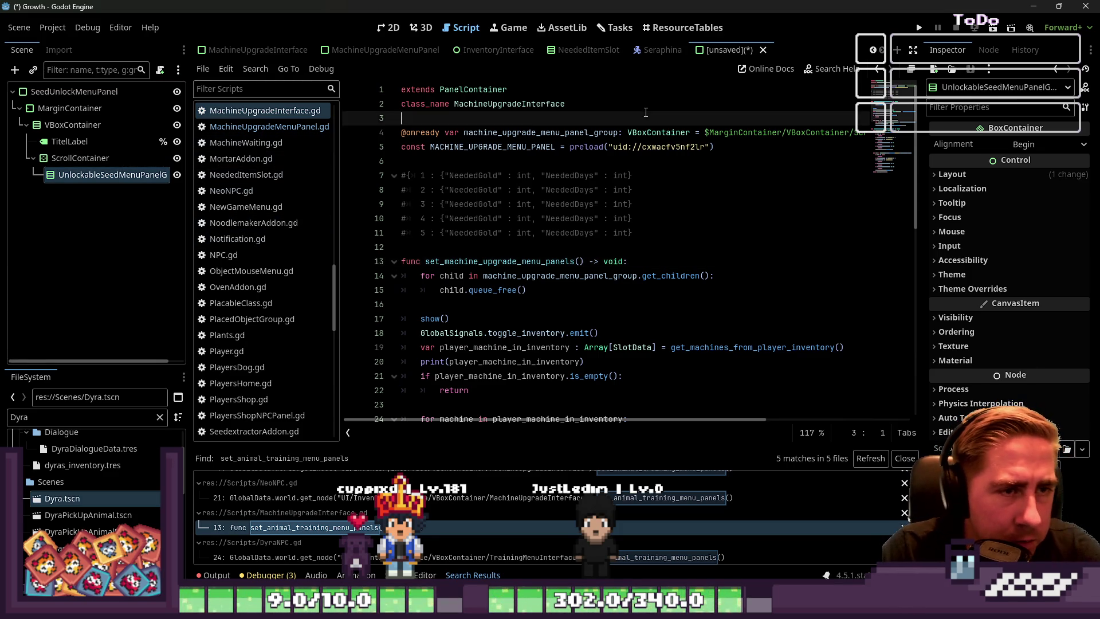
Step: Save the new scene as SeedUnlockMenuPanel.tscn in the Scenes folder
key("ctrl+s")
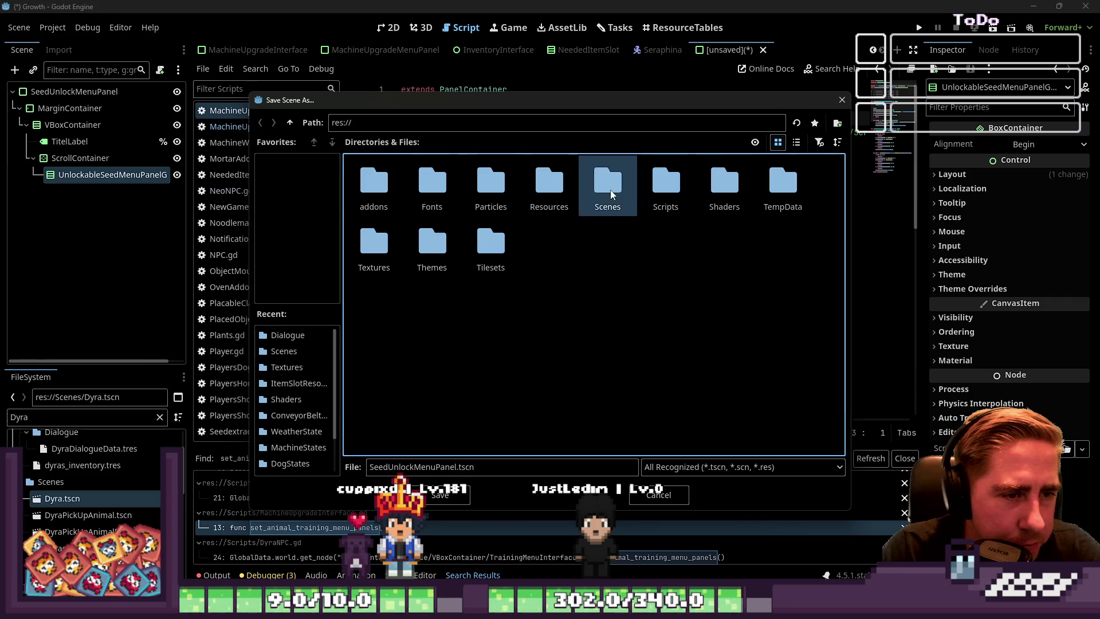
double_click(609, 189)
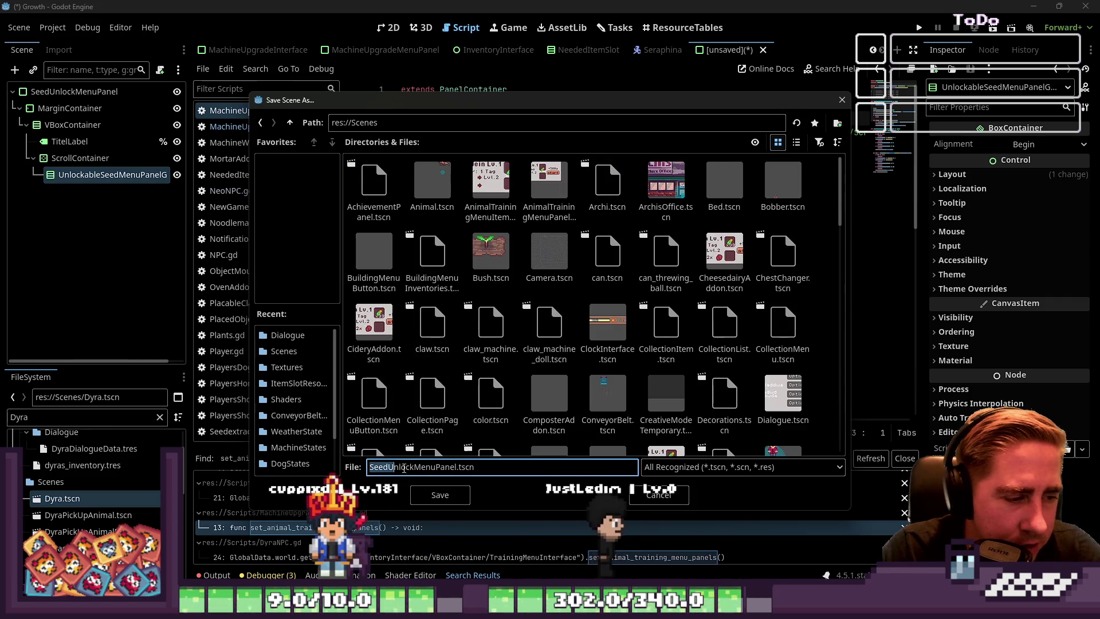
double_click(371, 467)
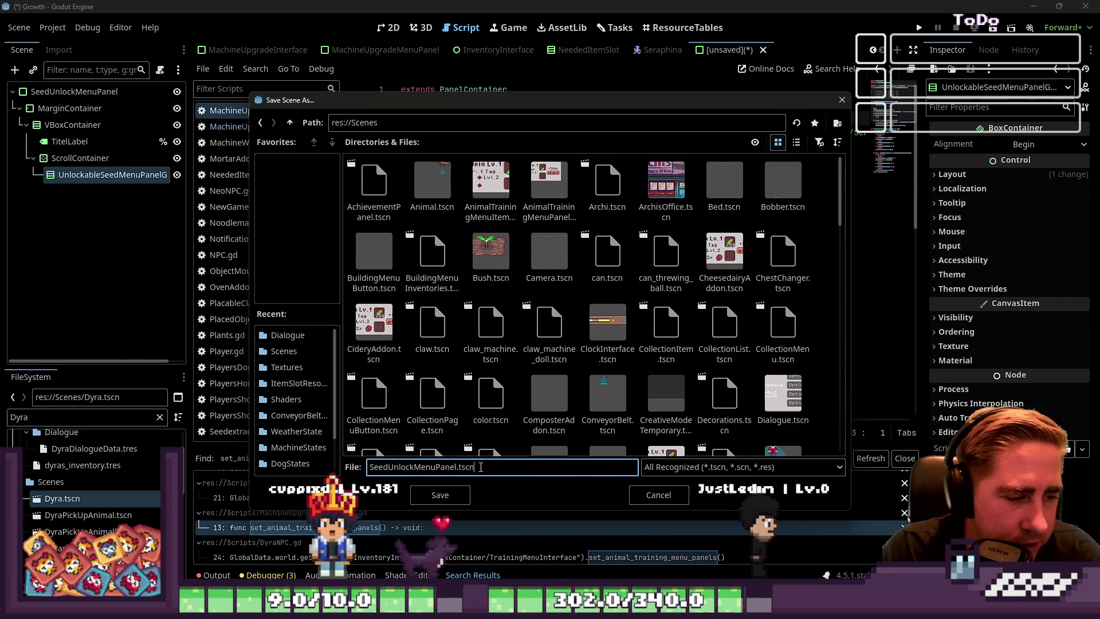
left_click(435, 501)
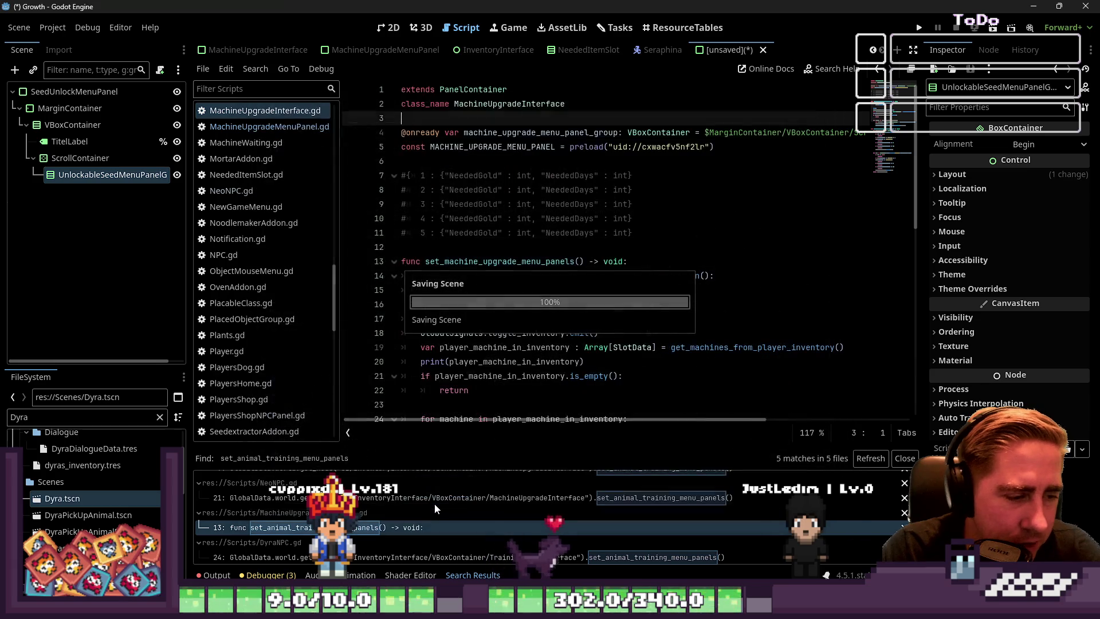
Step: Attach a new SeedUnlockMenuPanel.gd script in res://Scripts to the root node
left_click(605, 163)
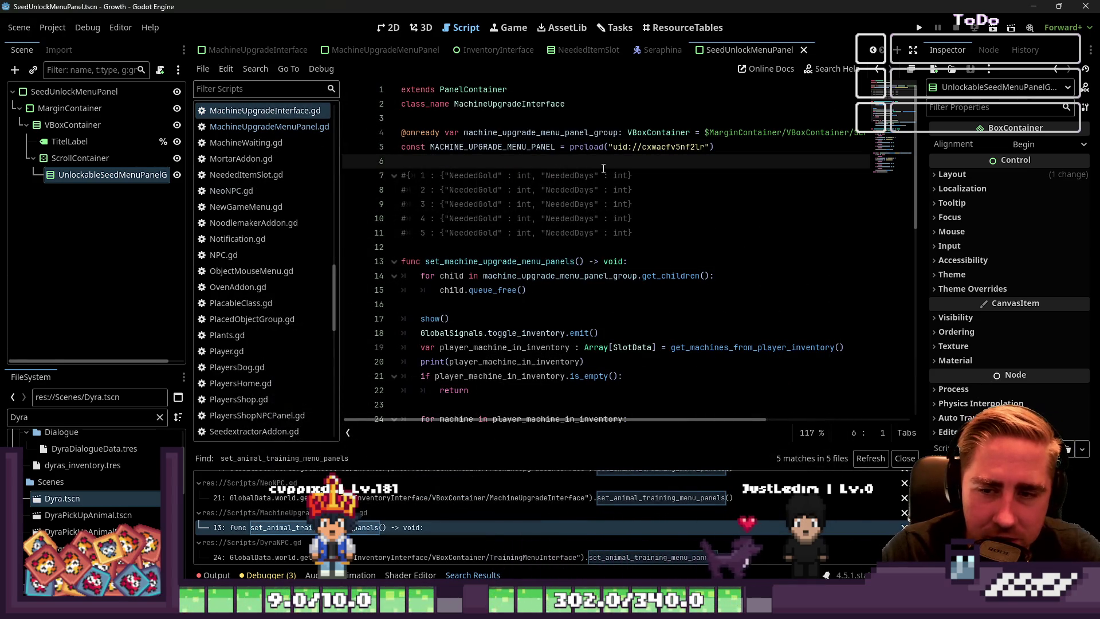
mouse_move(614, 222)
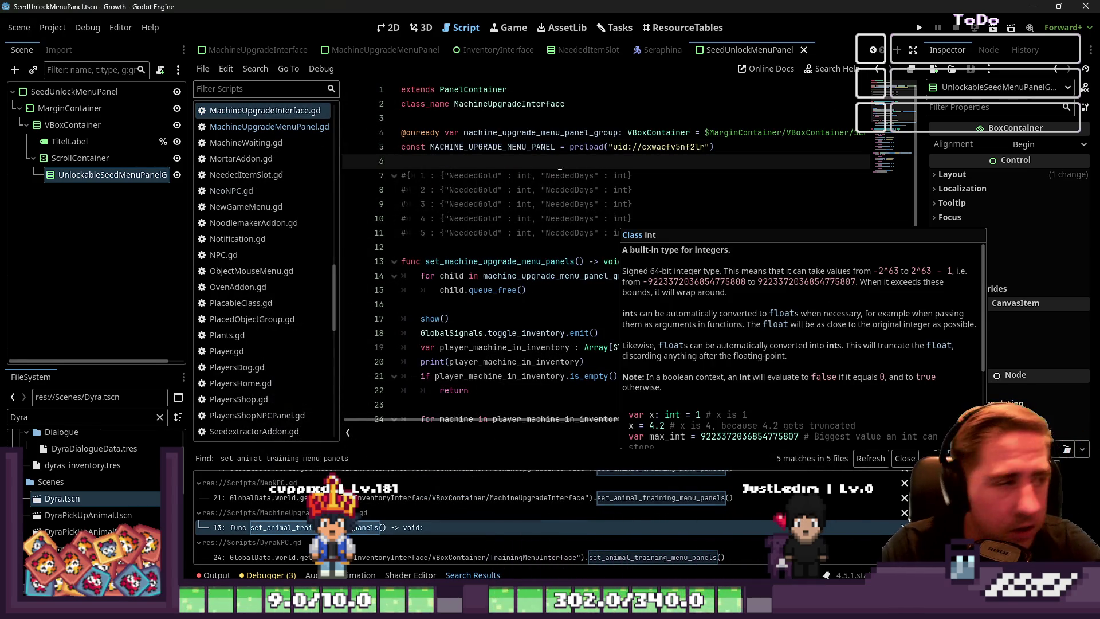
left_click(90, 94)
left_click(161, 71)
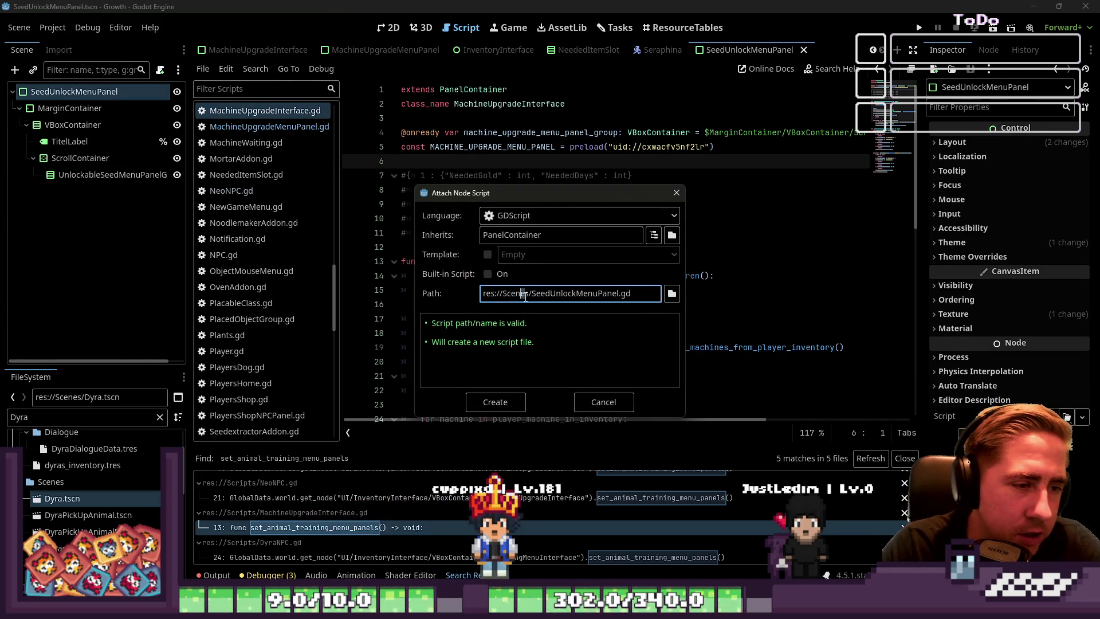
type("crip")
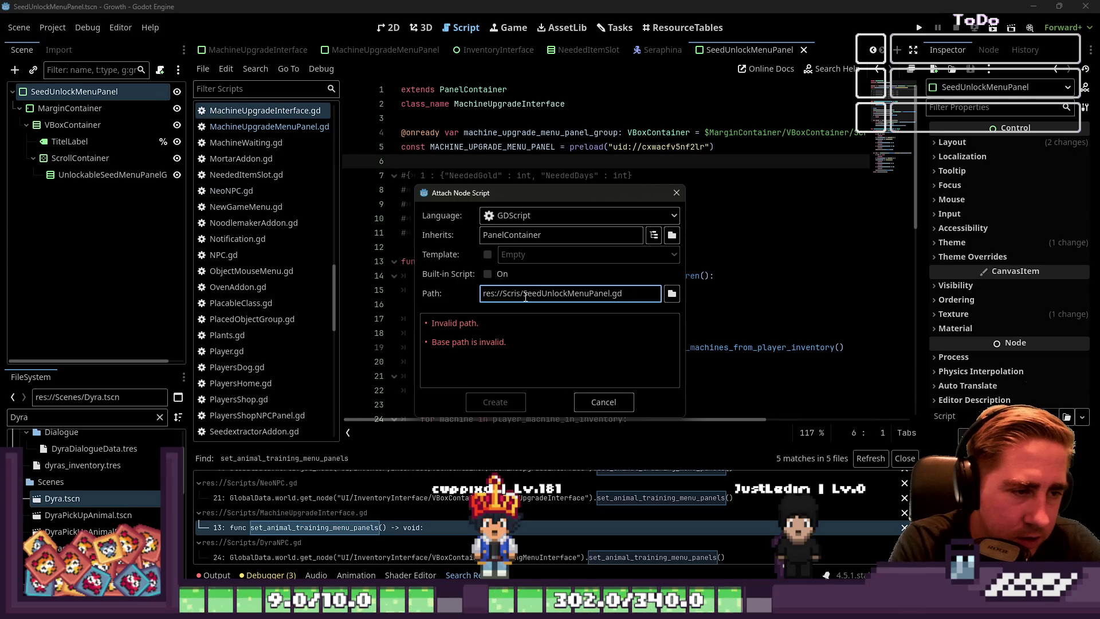
type("pt")
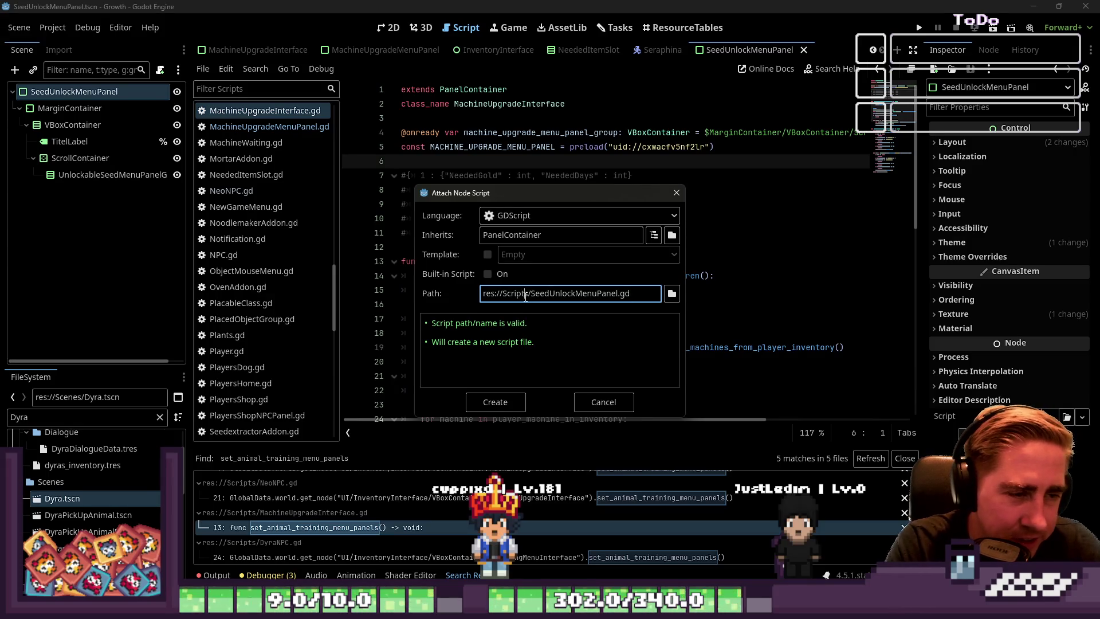
left_click(497, 410)
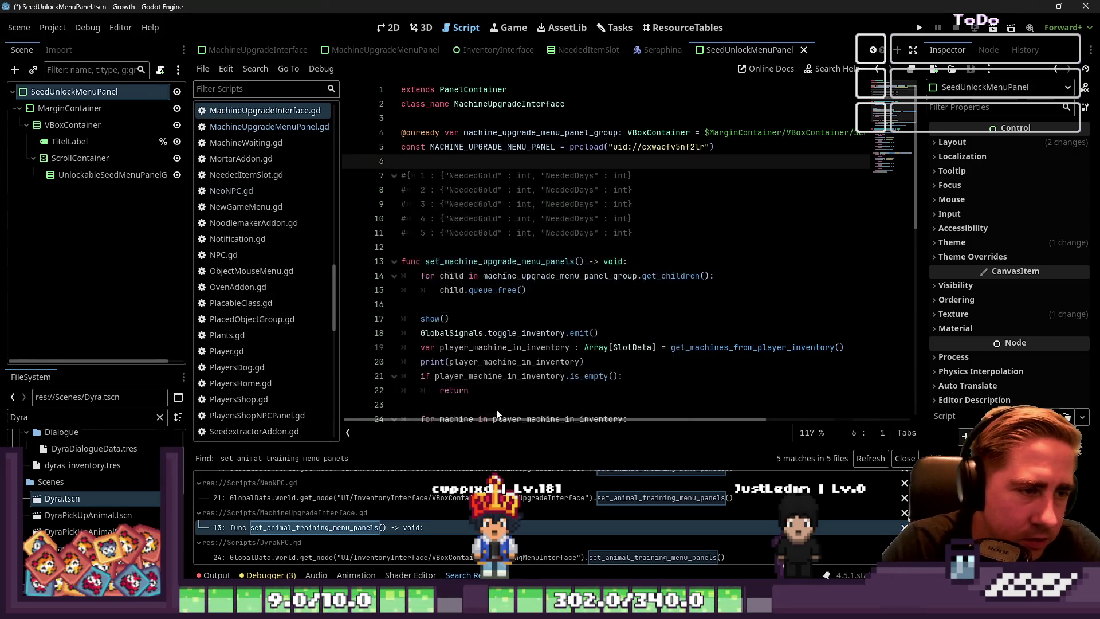
left_click(113, 97)
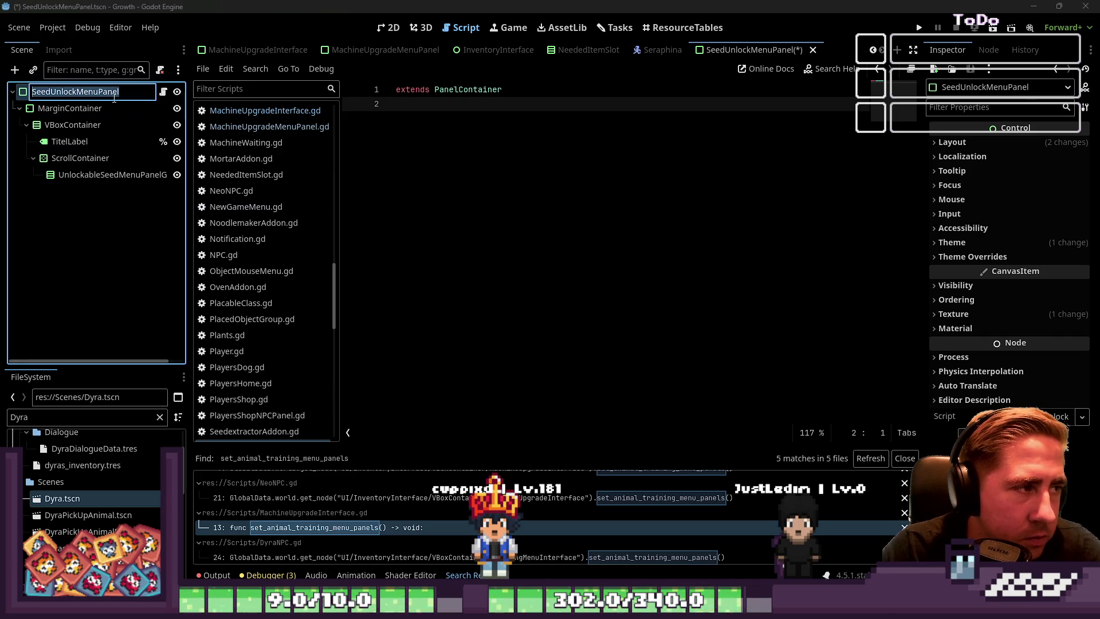
Step: Add 'class_name SeedUnlockMenuPanel' on line 2 of the script and save
left_click(409, 138)
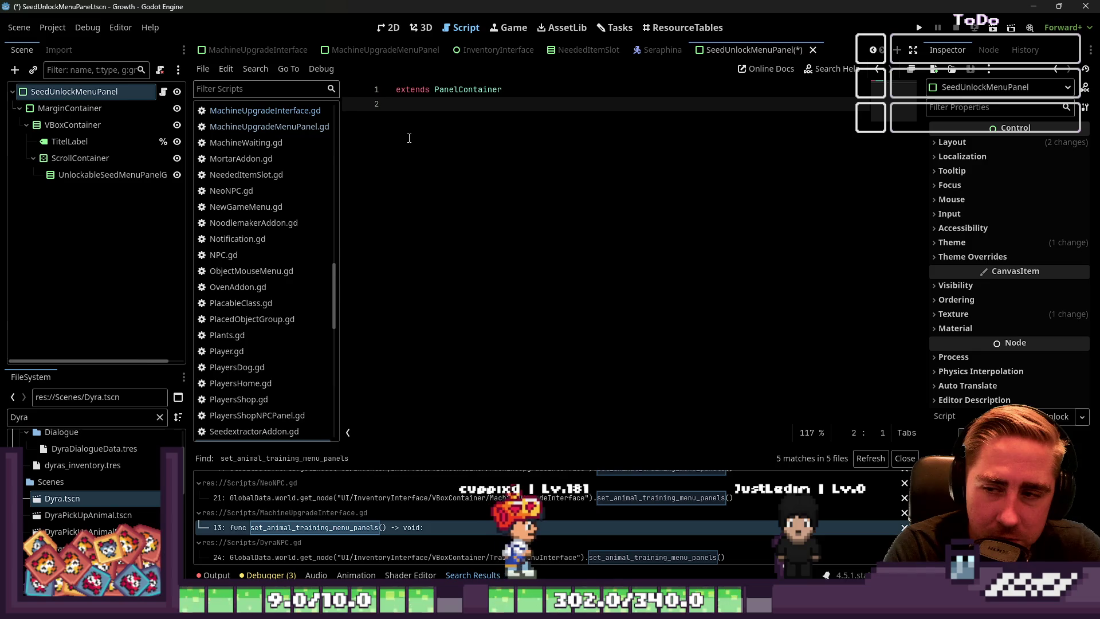
type("class_name SeedUnlockMenuPanel")
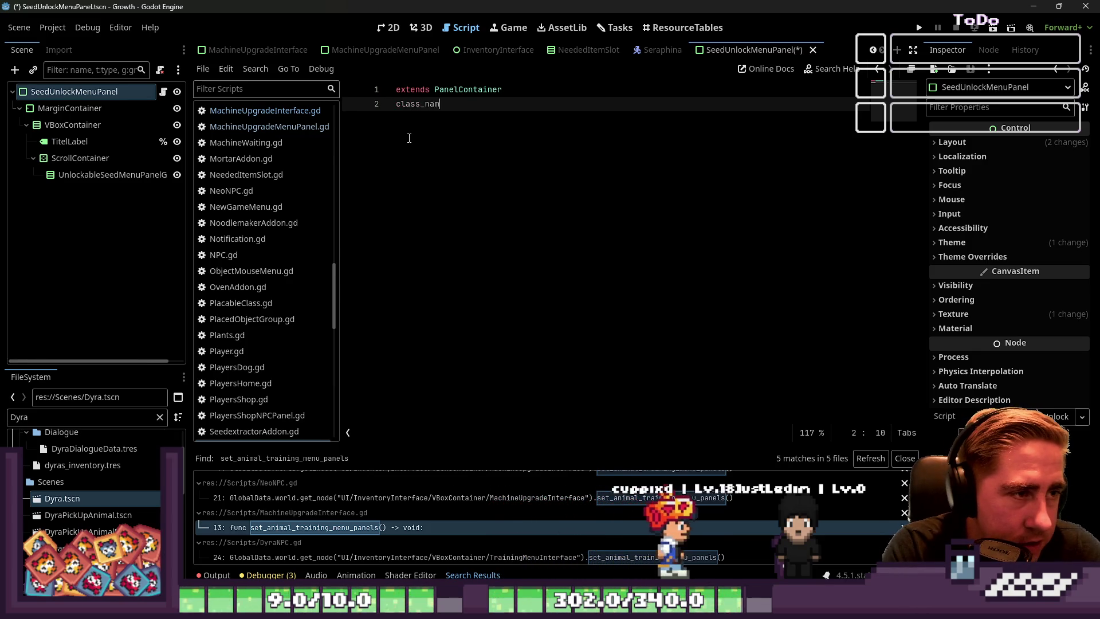
key("ctrl+s")
key("Return")
Step: Check the class_name line, then reselect the SeedUnlockMenuPanel root and save the scene again
left_click(503, 90)
left_click(512, 104)
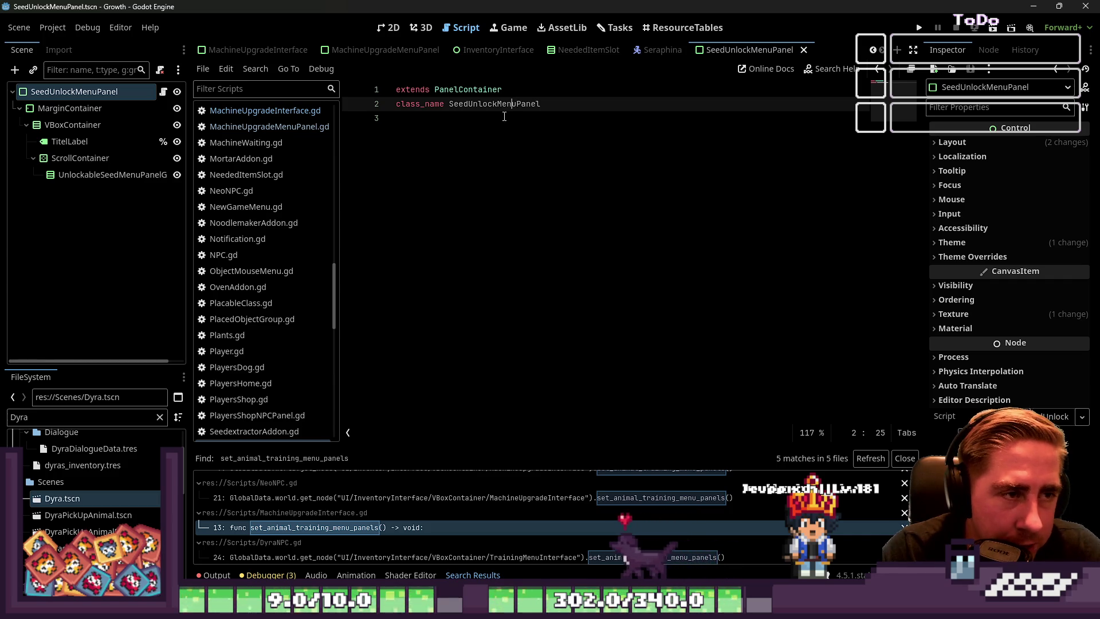
double_click(498, 104)
left_click(544, 104)
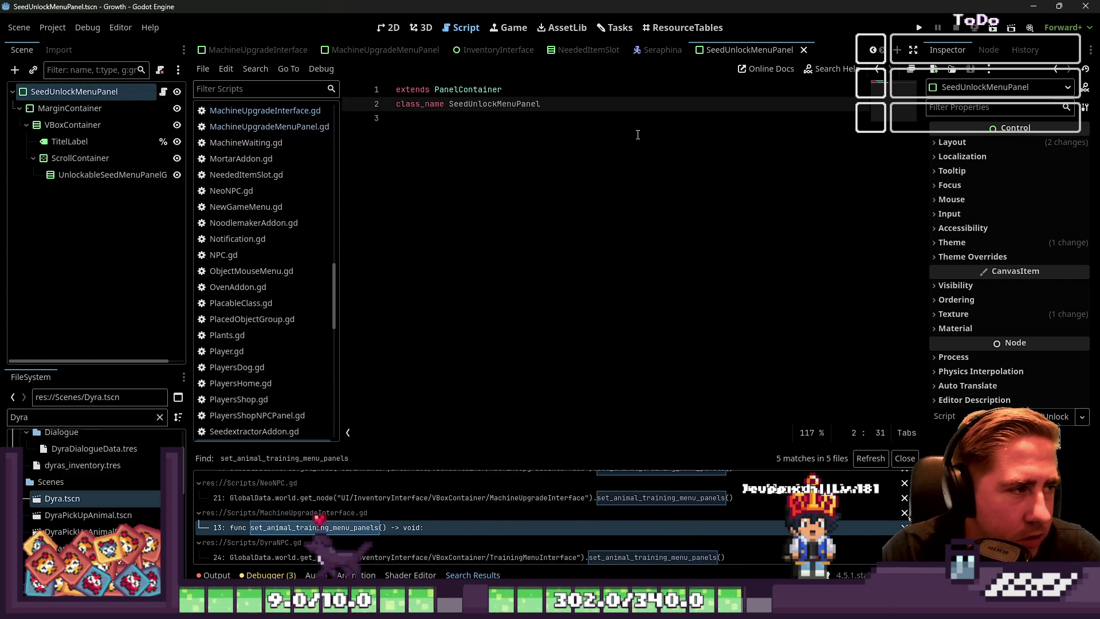
left_click(662, 179)
key("ctrl+s")
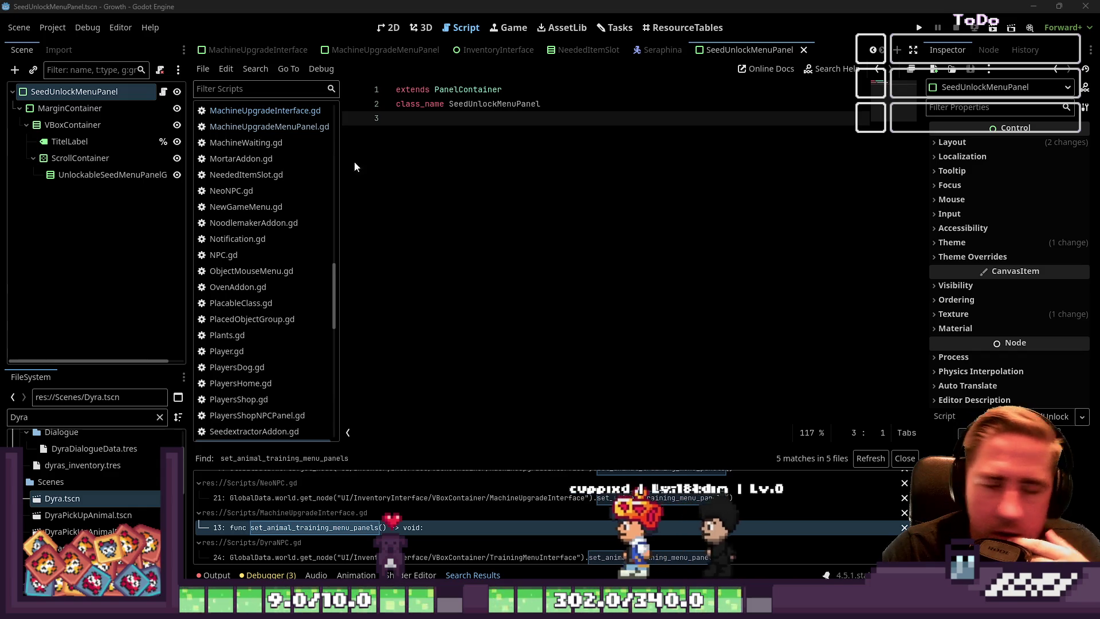
left_click(70, 108)
left_click(102, 95)
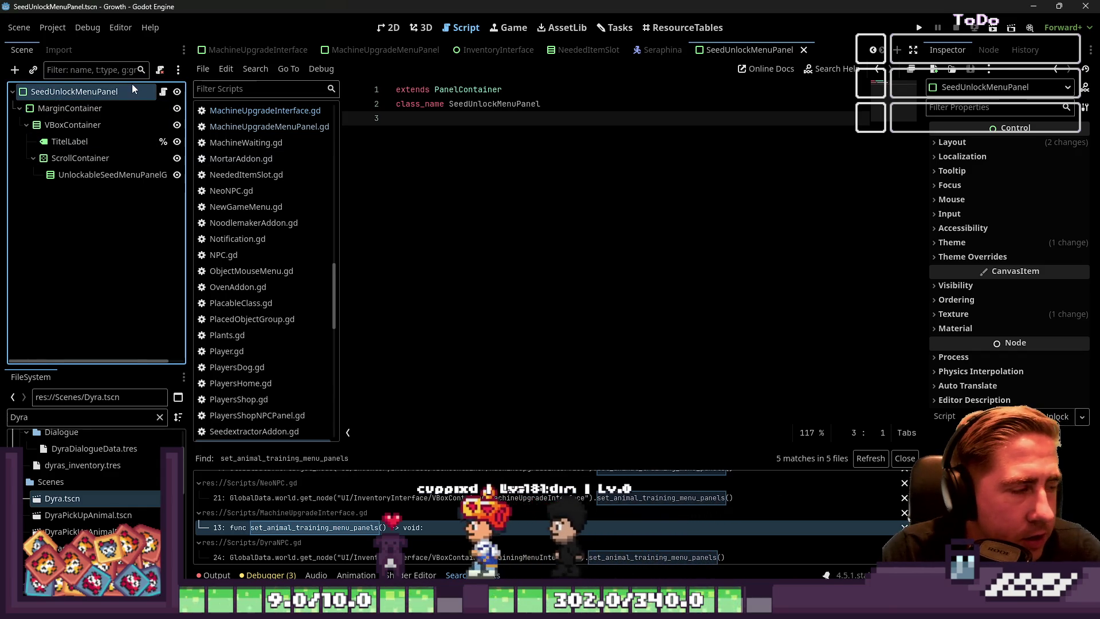
key("ctrl+s")
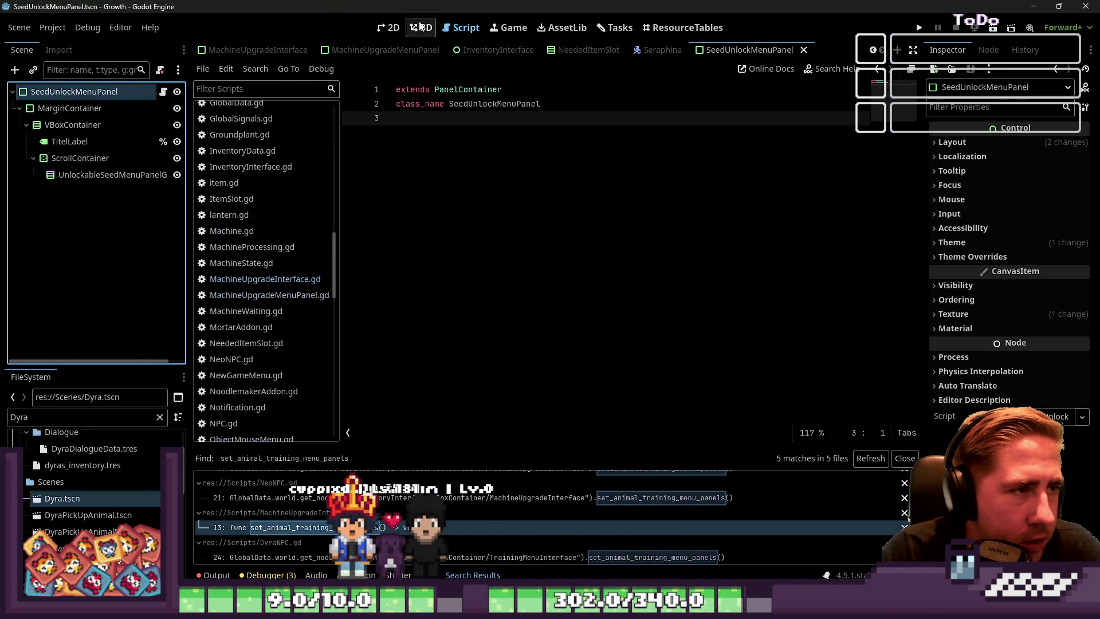
Step: In the 2D view, change TitelLabel's text from Upgrading to 'seed unlocking'
left_click(390, 27)
scroll(459, 195, "up", 6)
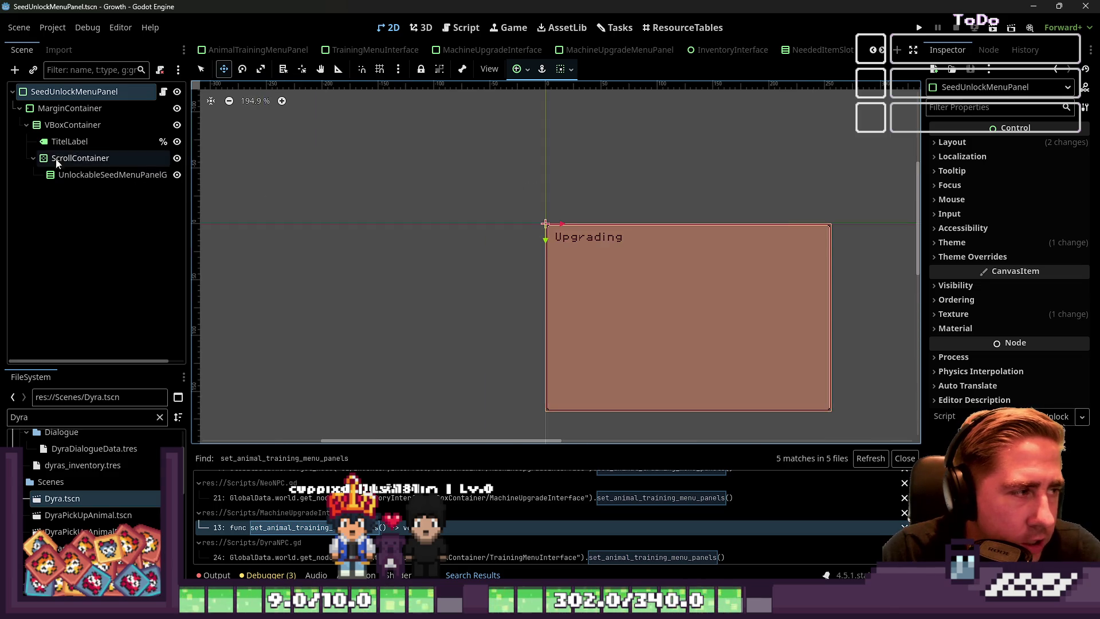
left_click(591, 237)
double_click(999, 162)
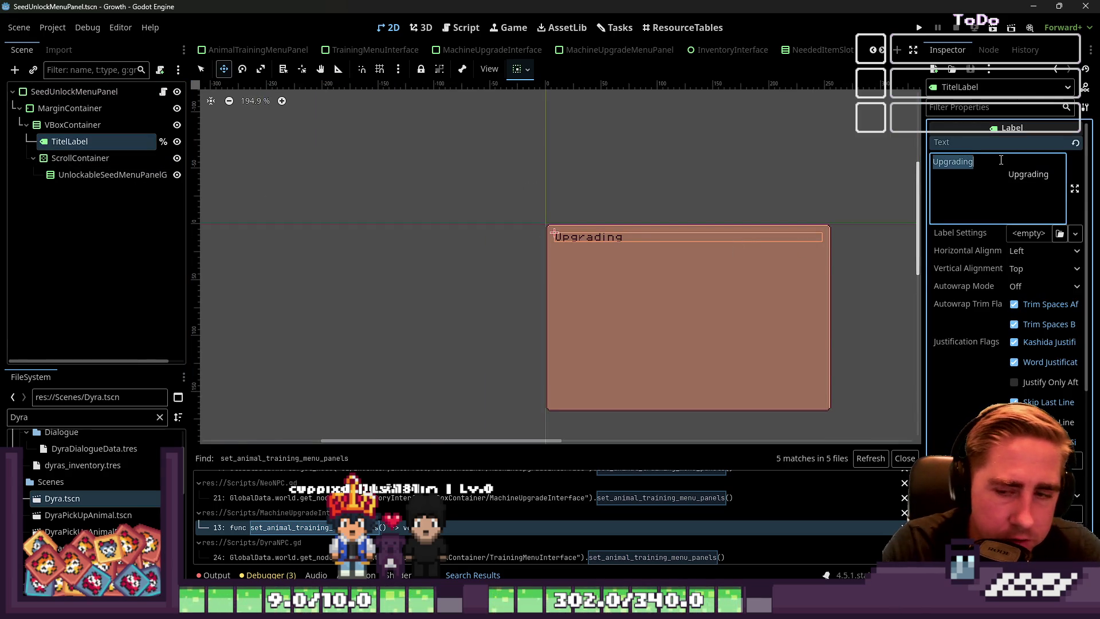
type("Un")
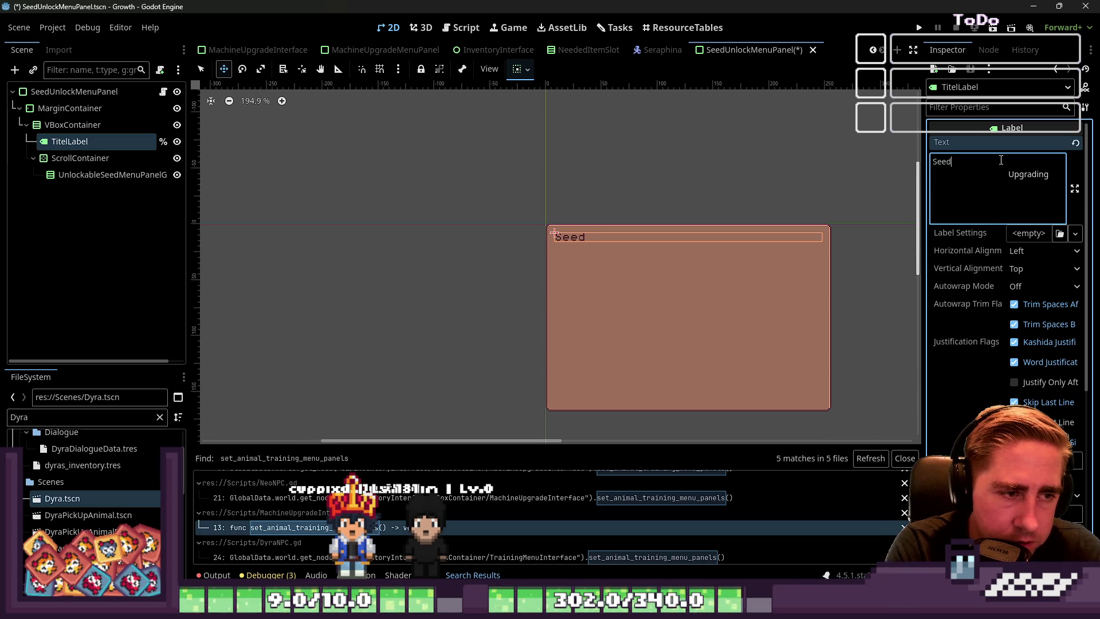
type(" Unl")
key("BackSpace")
key("BackSpace")
key("BackSpace")
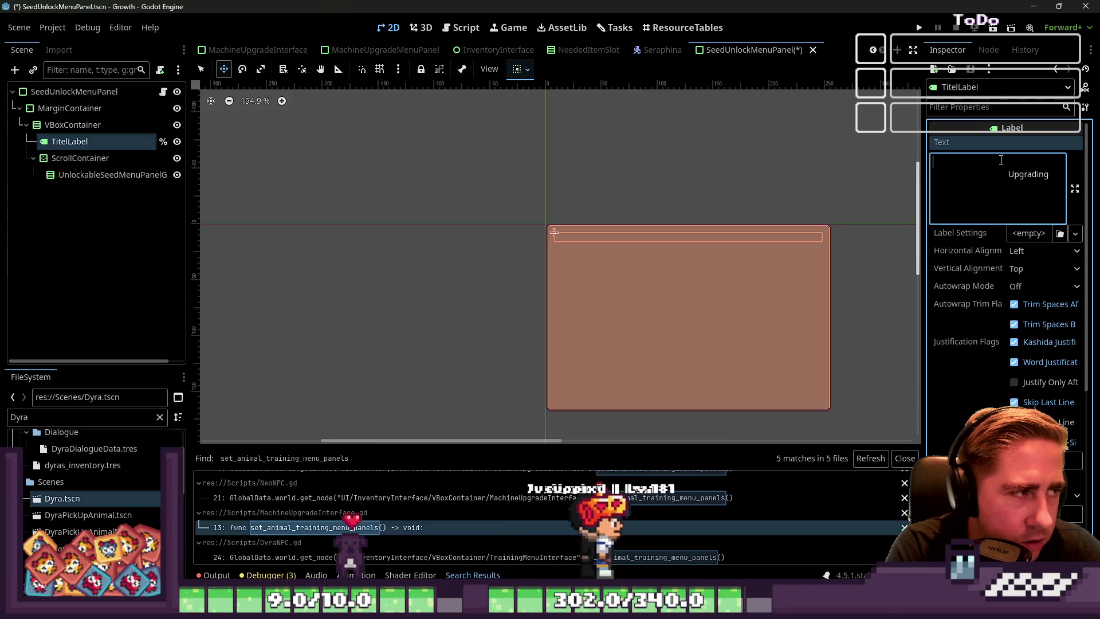
type("eeds")
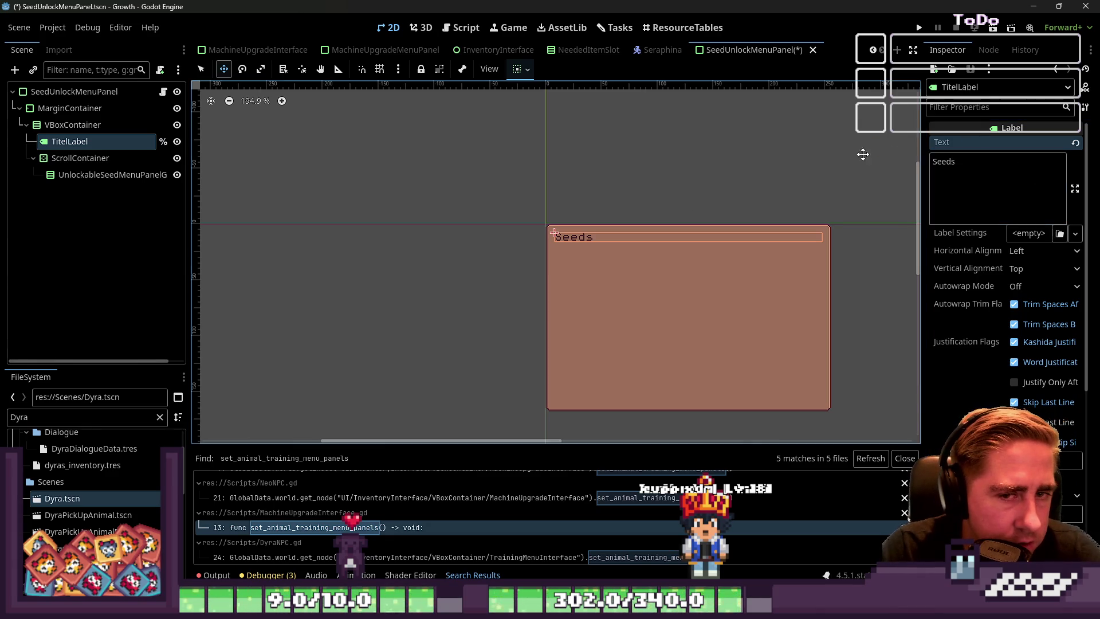
double_click(992, 172)
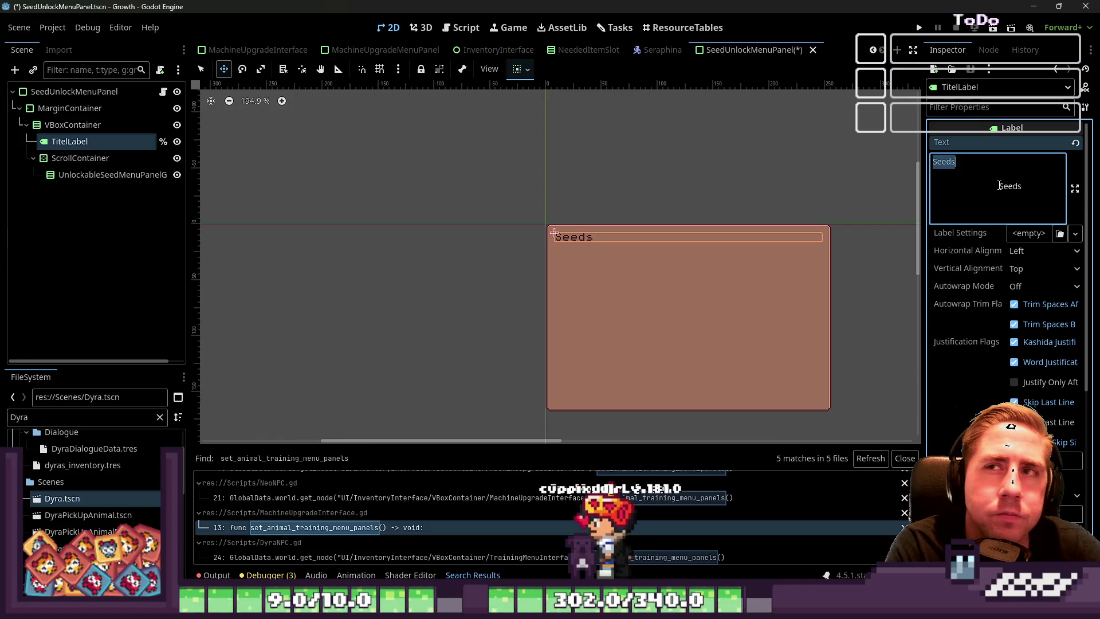
type("Unlock")
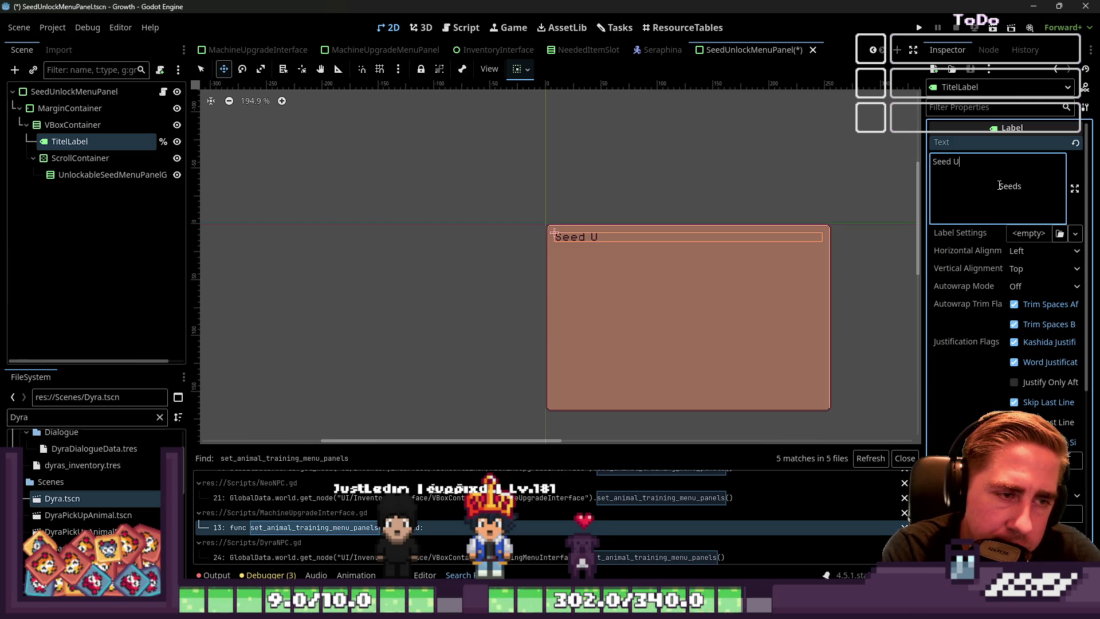
type("nlocking")
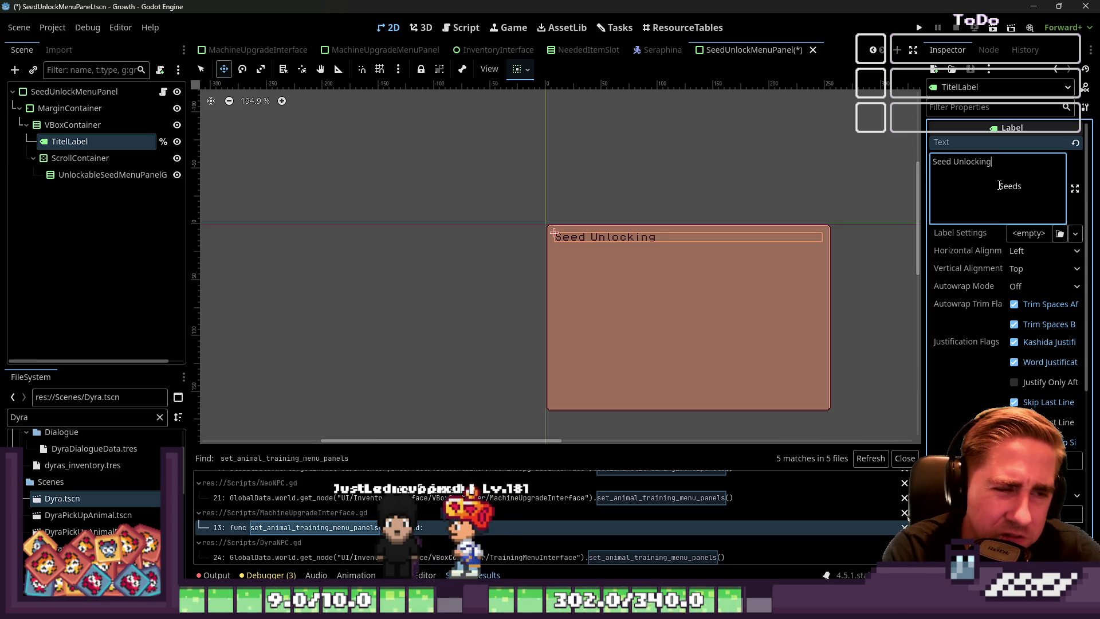
double_click(959, 165)
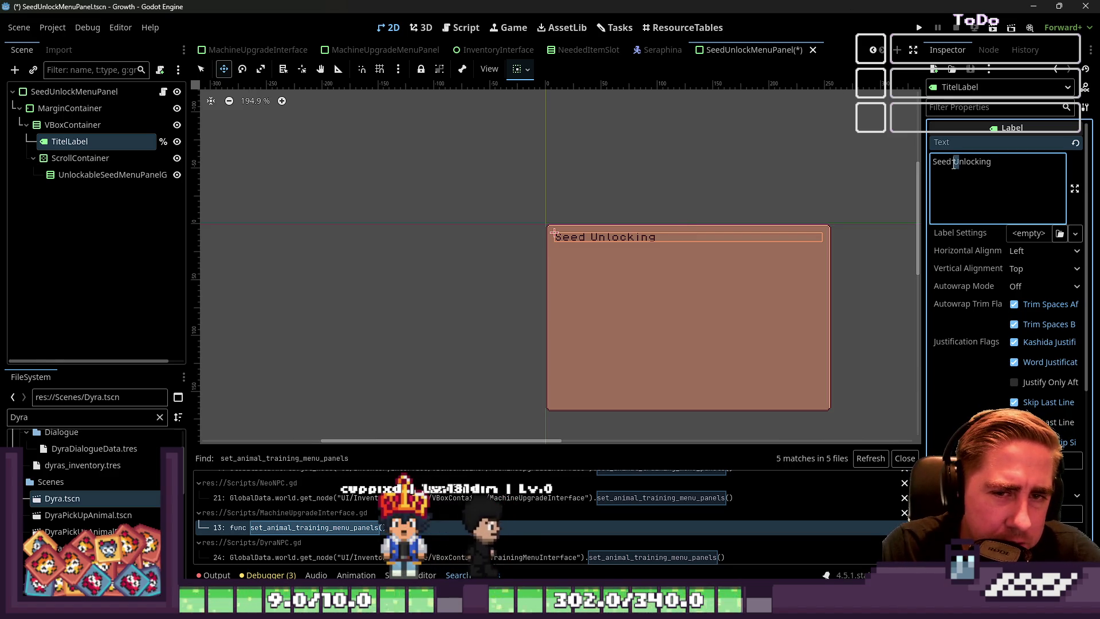
type("unlocking")
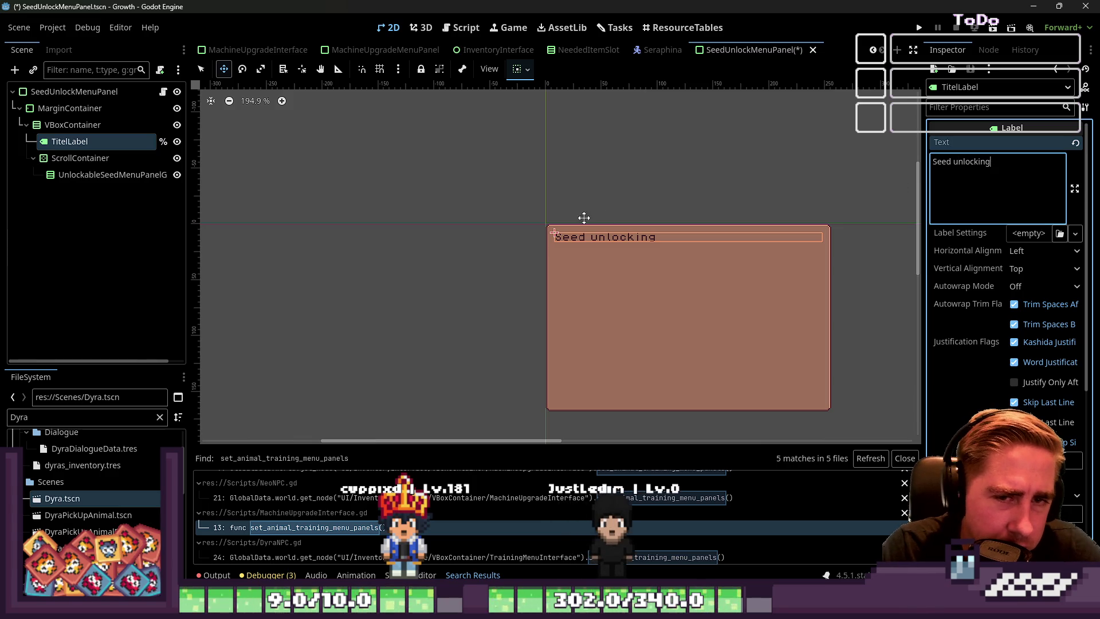
Step: Capitalize the title's first letter so it reads 'Seed unlocking'
left_click(109, 92)
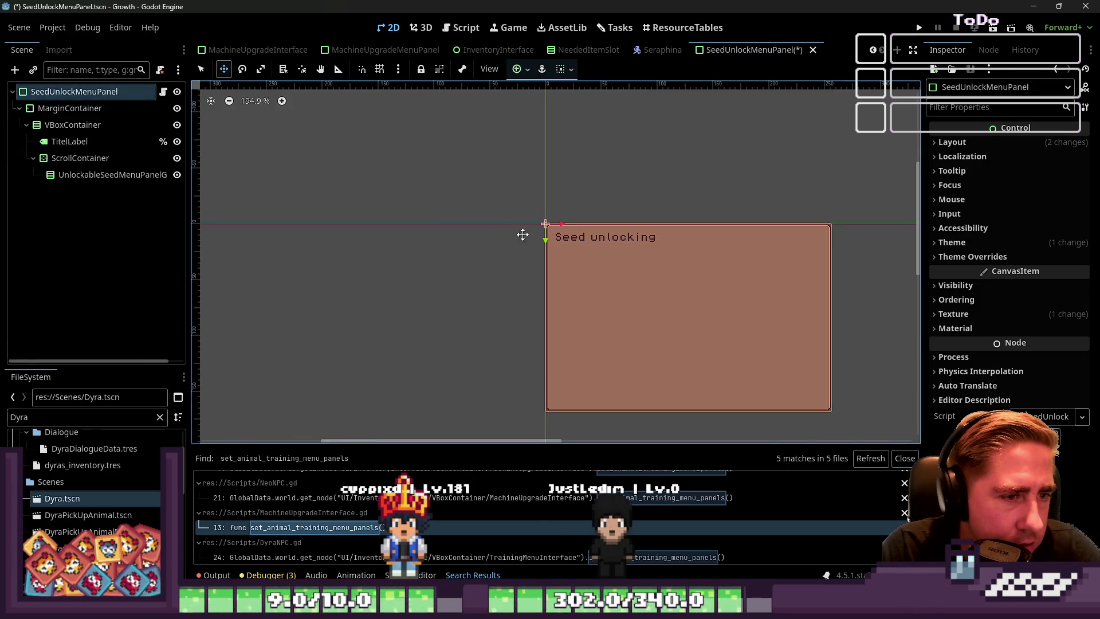
left_click(141, 175)
left_click(86, 141)
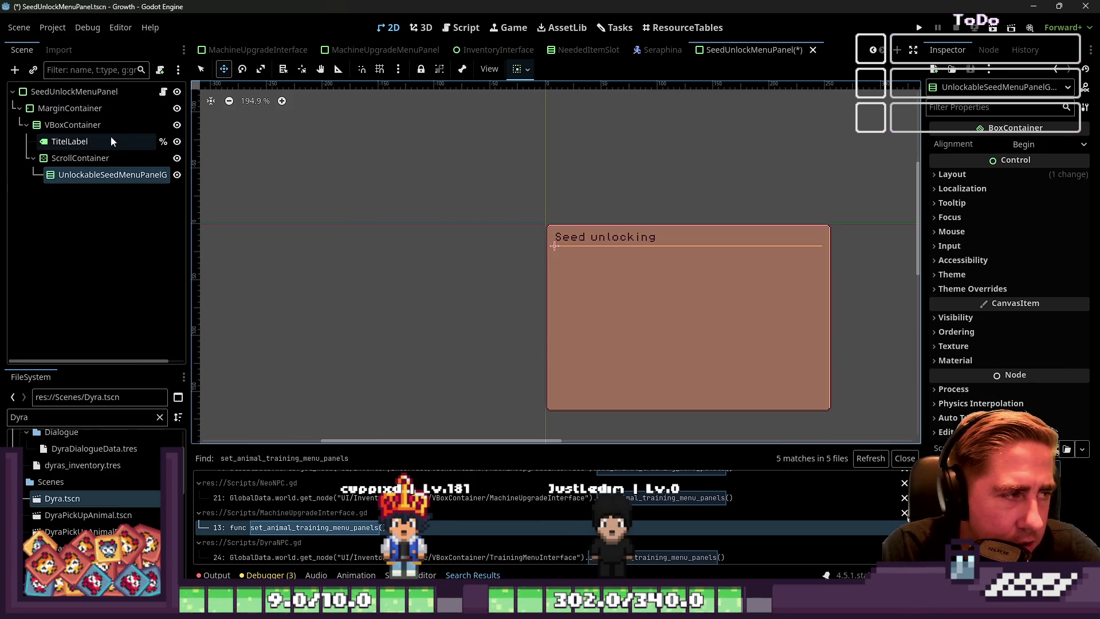
left_click(934, 163)
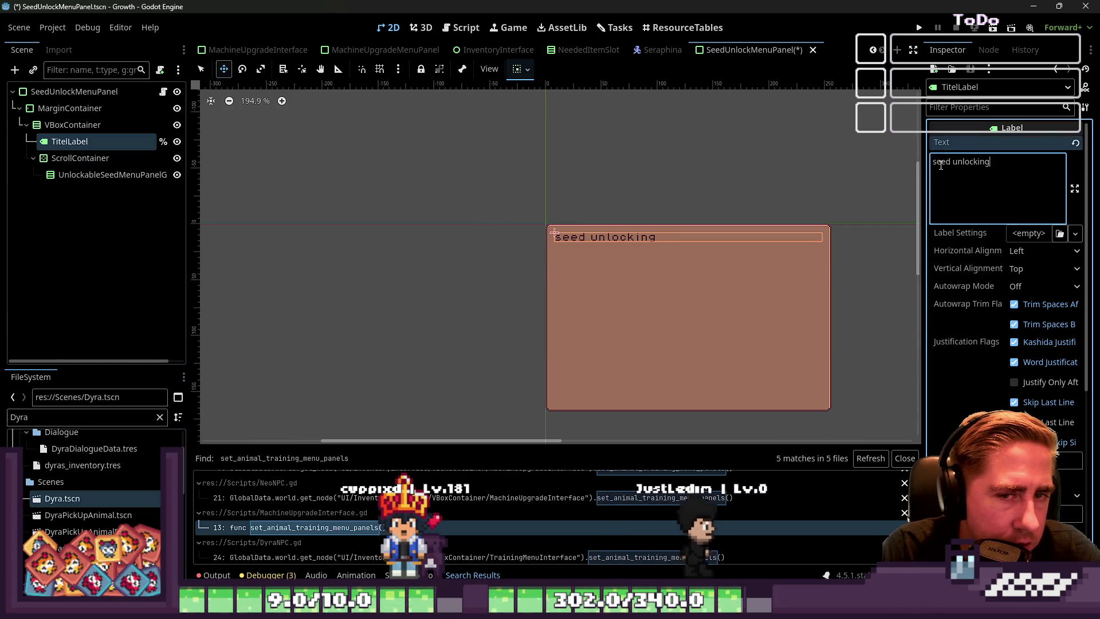
type("S")
key("Delete")
left_click(19, 108)
left_click(74, 92)
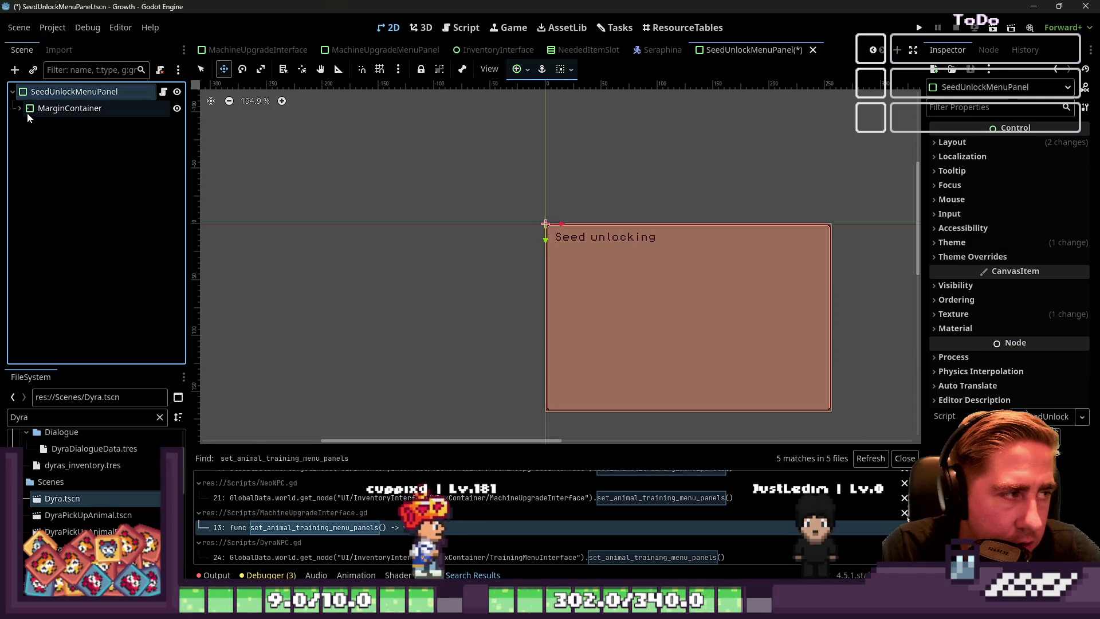
Step: Save the retitled seed panel and filter the FileSystem for SeedUnlockMenuPanel
left_click(20, 108)
key("ctrl+s")
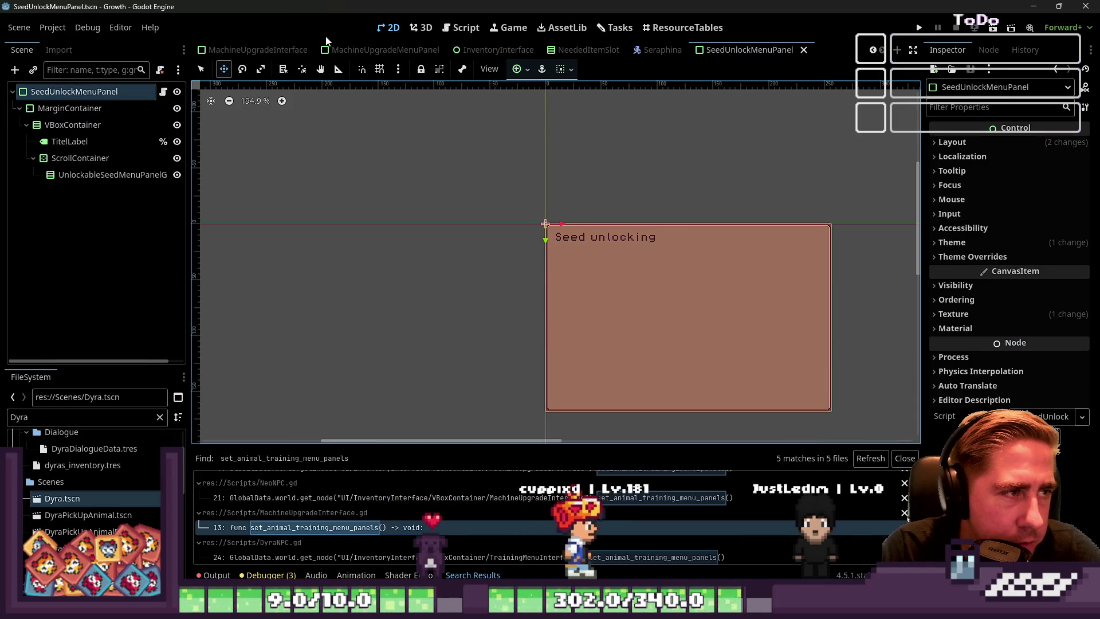
left_click(473, 50)
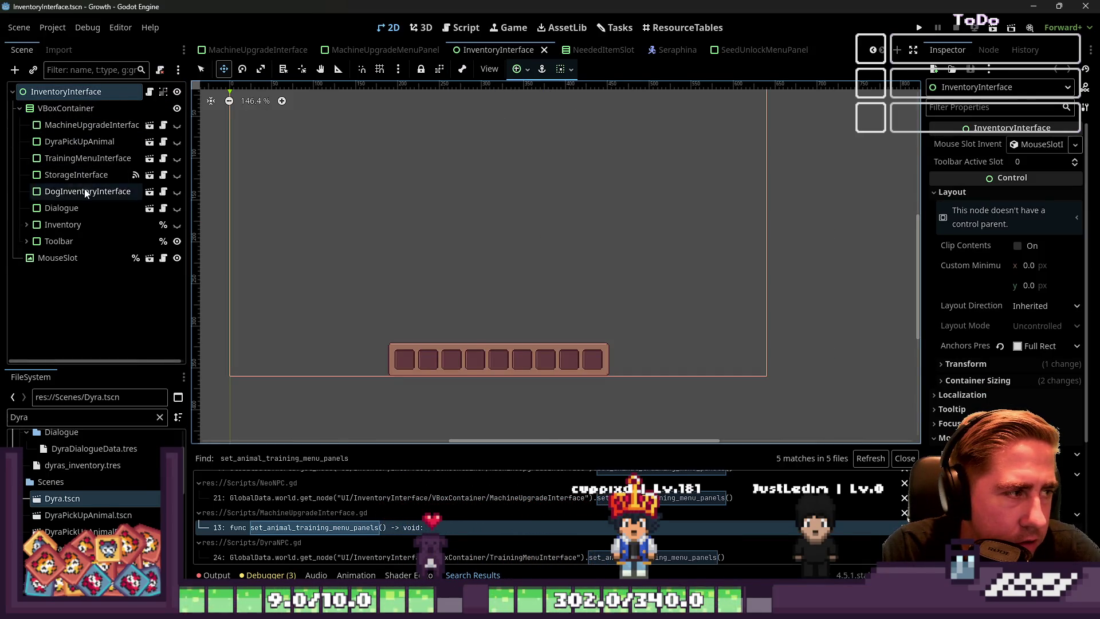
left_click(74, 125)
left_click(750, 50)
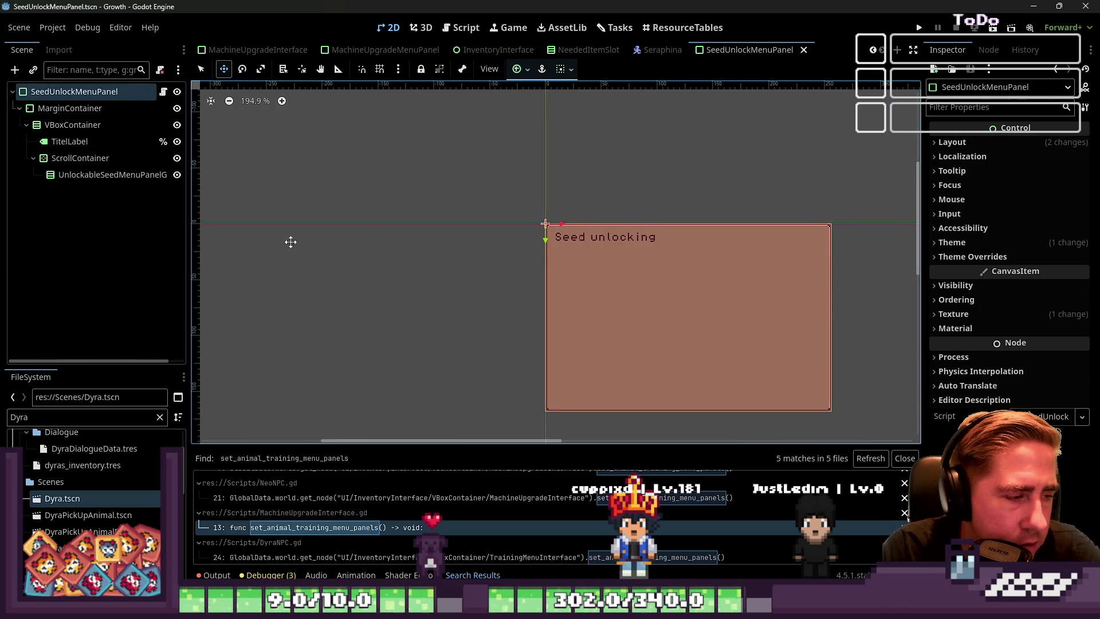
double_click(85, 417)
type("See")
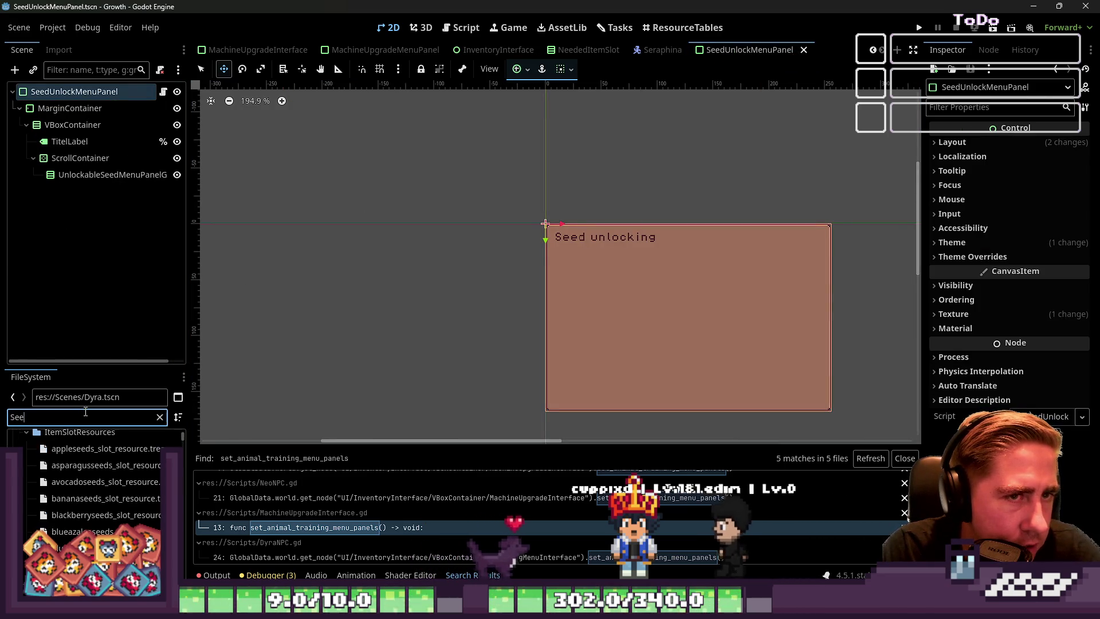
type("dUnlo")
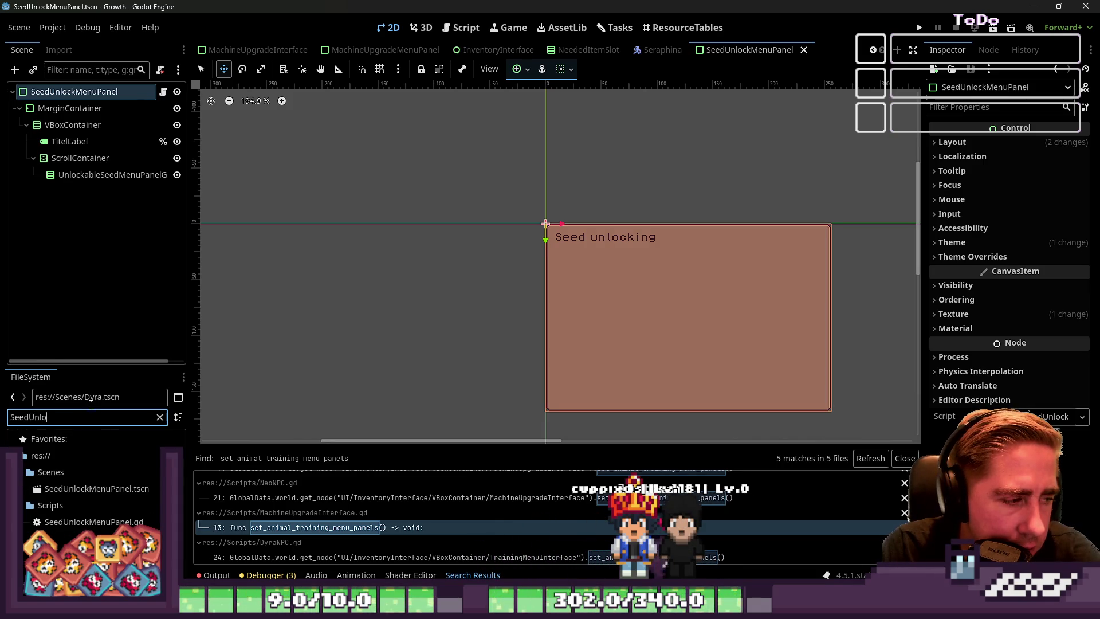
Step: Add a SeedUnlockMenuPanel instance as the first child of InventoryInterface's VBoxContainer
mouse_move(96, 488)
left_mouse_down()
mouse_move(86, 222)
mouse_move(305, 228)
left_mouse_up()
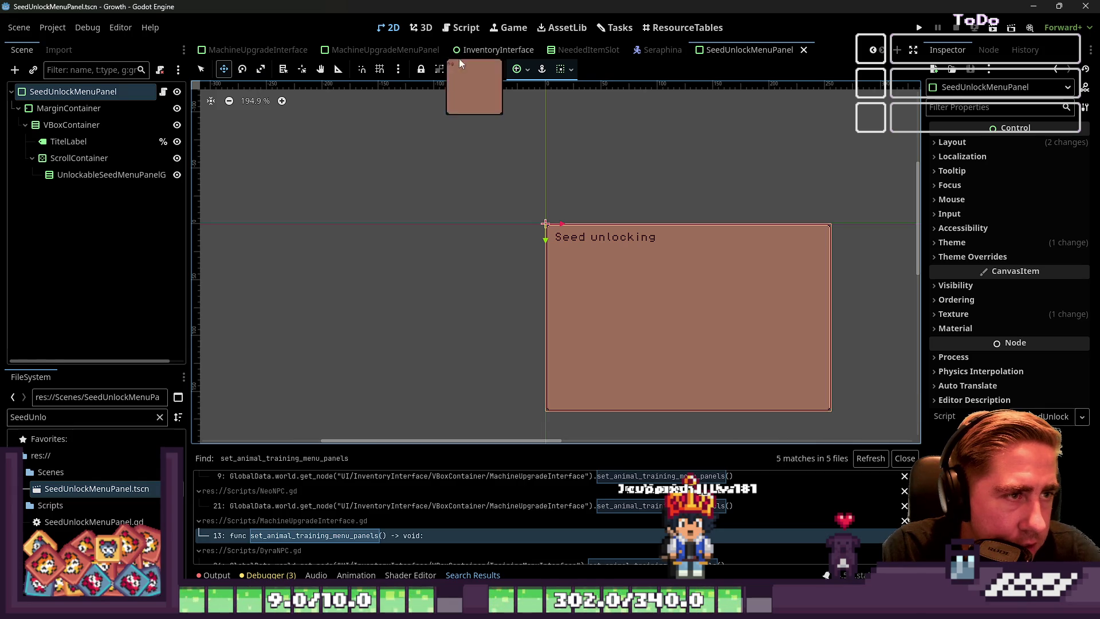
left_click(480, 52)
mouse_move(100, 486)
left_mouse_down()
mouse_move(128, 333)
mouse_move(67, 109)
left_mouse_up()
left_click_drag(99, 262, 96, 120)
left_click(177, 130)
left_click(177, 129)
left_click(177, 143)
left_click(177, 144)
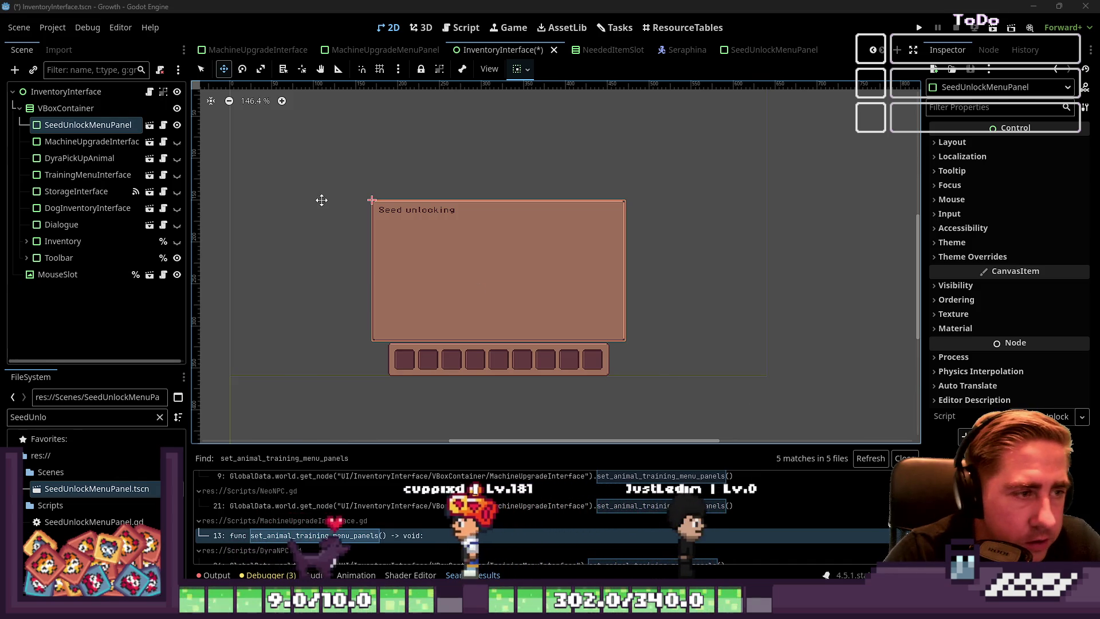
Step: Save the InventoryInterface scene
left_click(60, 109)
left_click(60, 142)
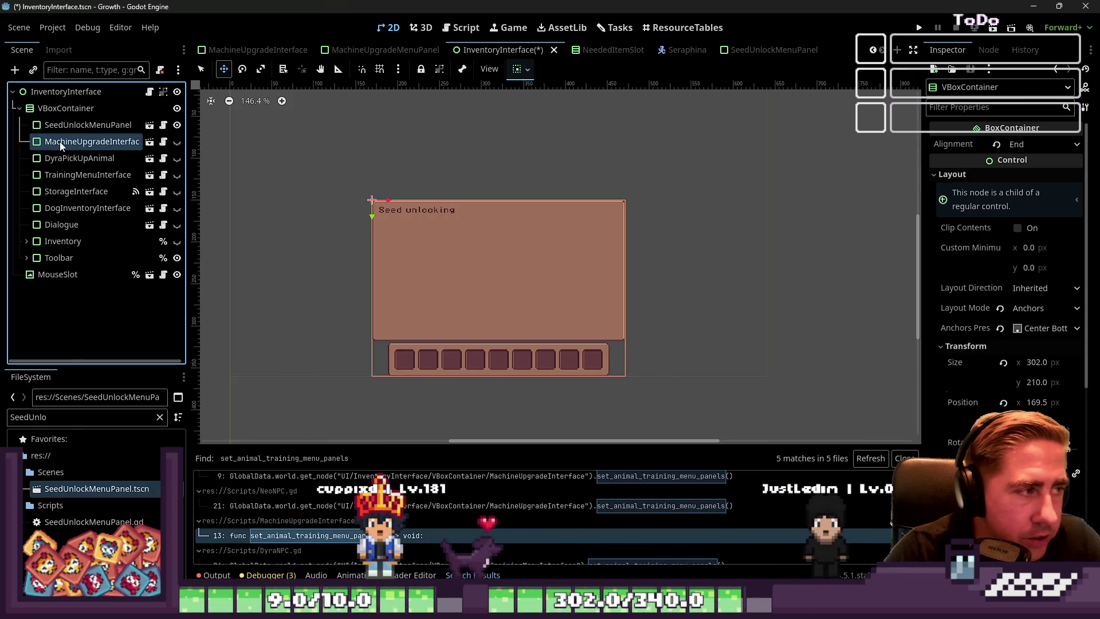
key("ctrl+s")
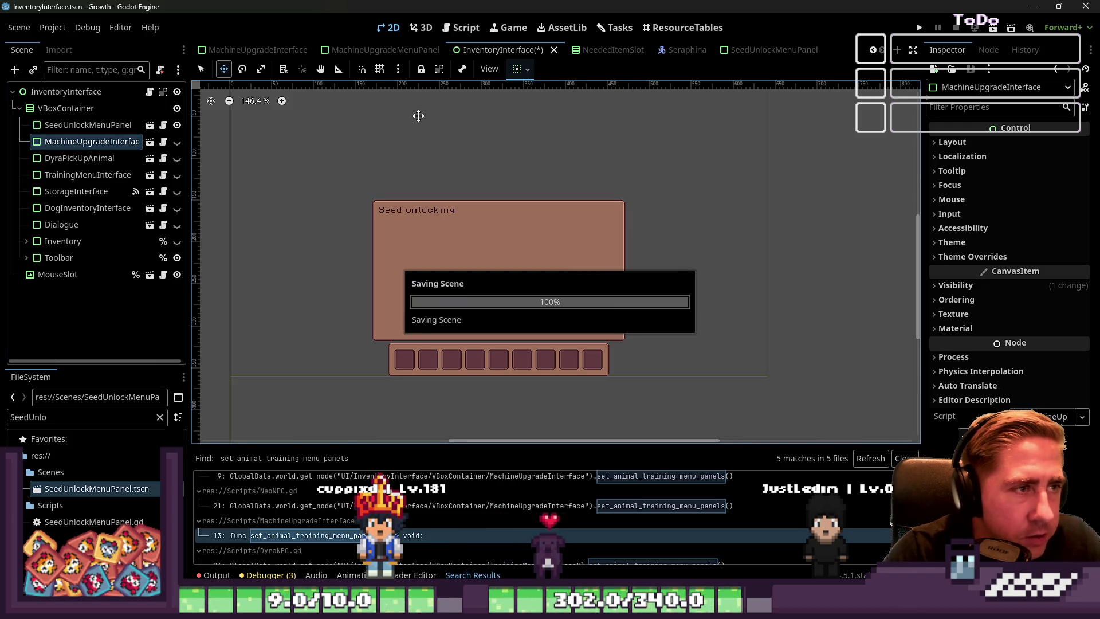
Step: Open MachineUpgradeMenuPanel and collapse its HBoxContainer, HBoxContainer2, VBoxContainer3 and VBoxContainer branches
left_click(359, 46)
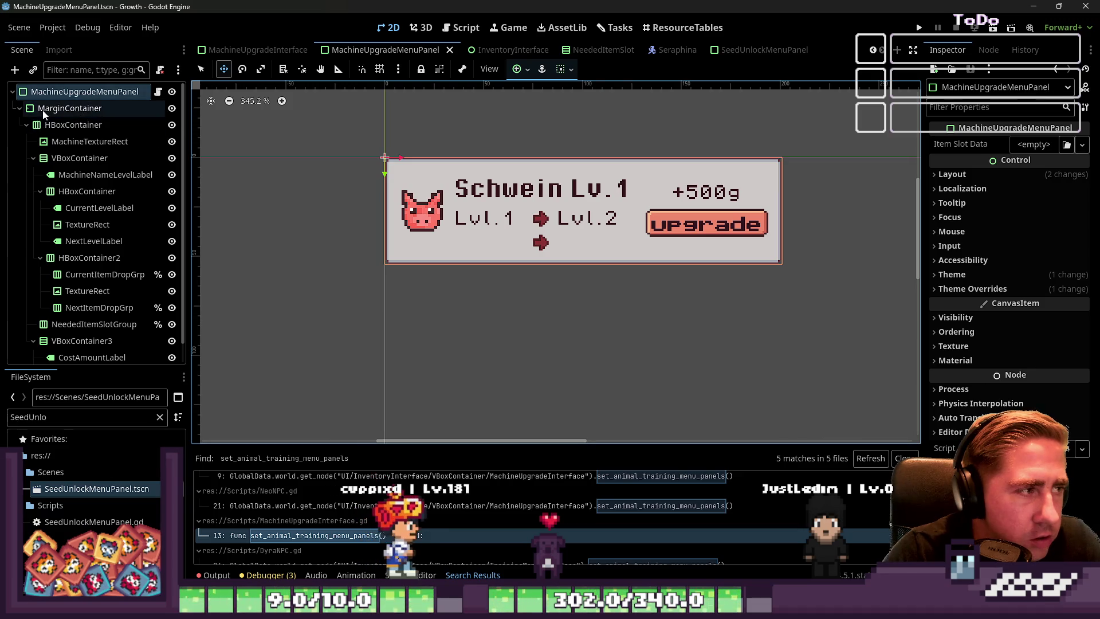
scroll(81, 137, "down", 1)
scroll(85, 170, "up", 1)
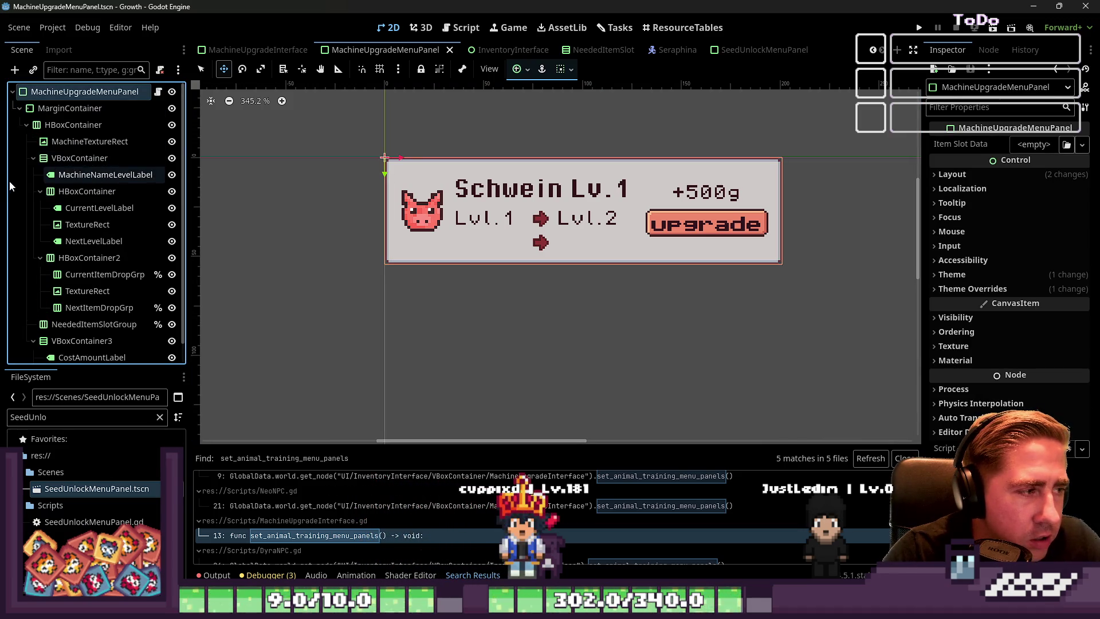
left_click(40, 191)
left_click(40, 207)
left_click(33, 241)
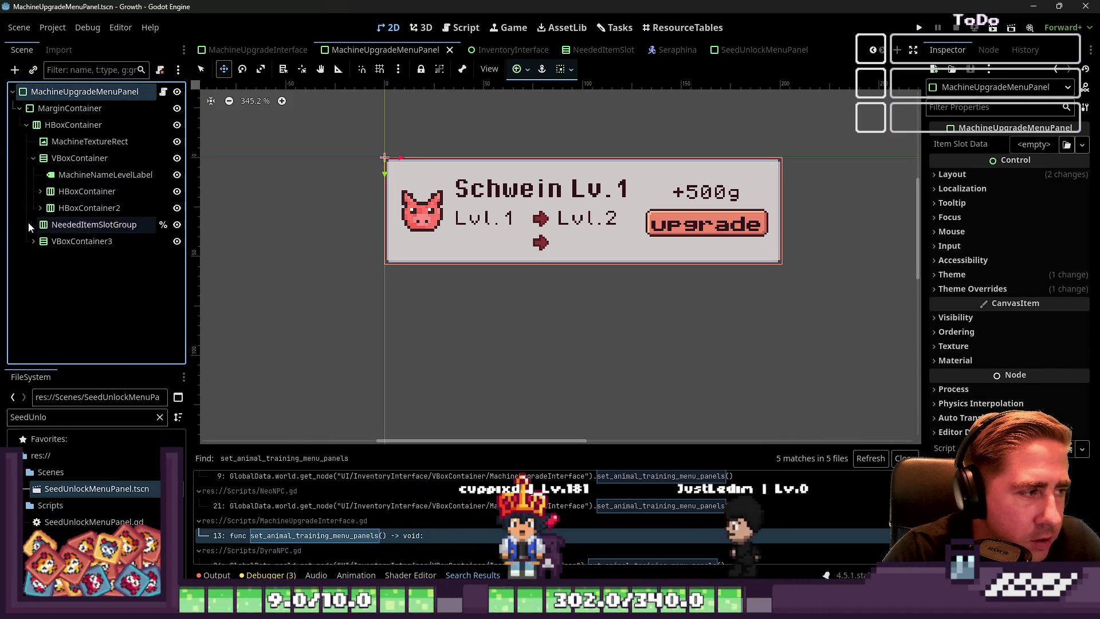
left_click(33, 158)
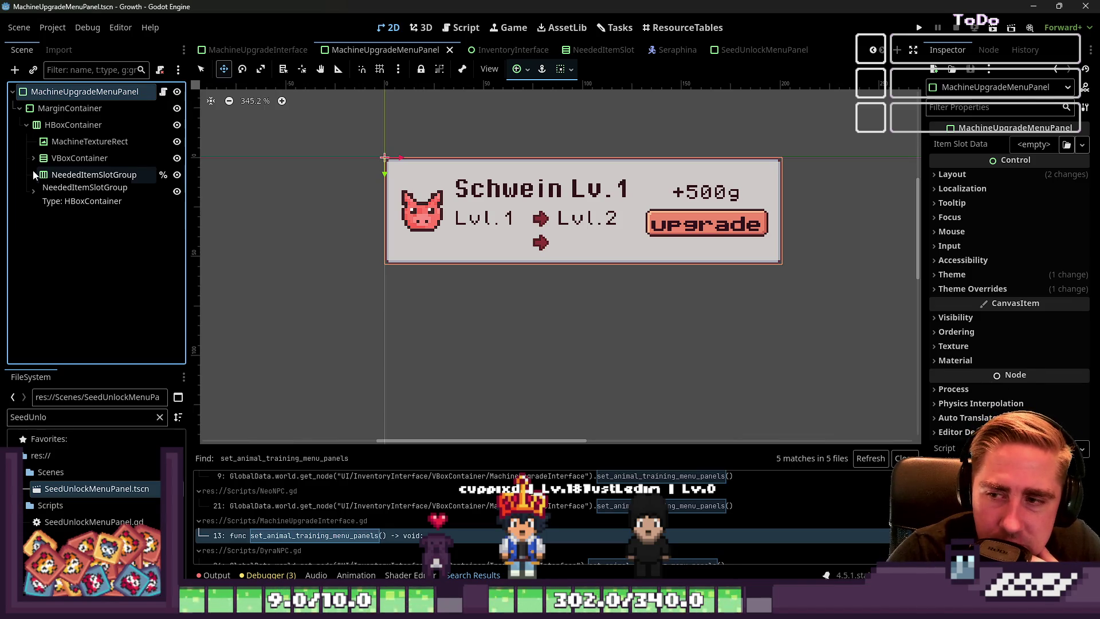
Step: Zoom between the MachineUpgradeInterface and SeedUnlockMenuPanel titles to compare them, then open the Seraphina scene
left_click(709, 50)
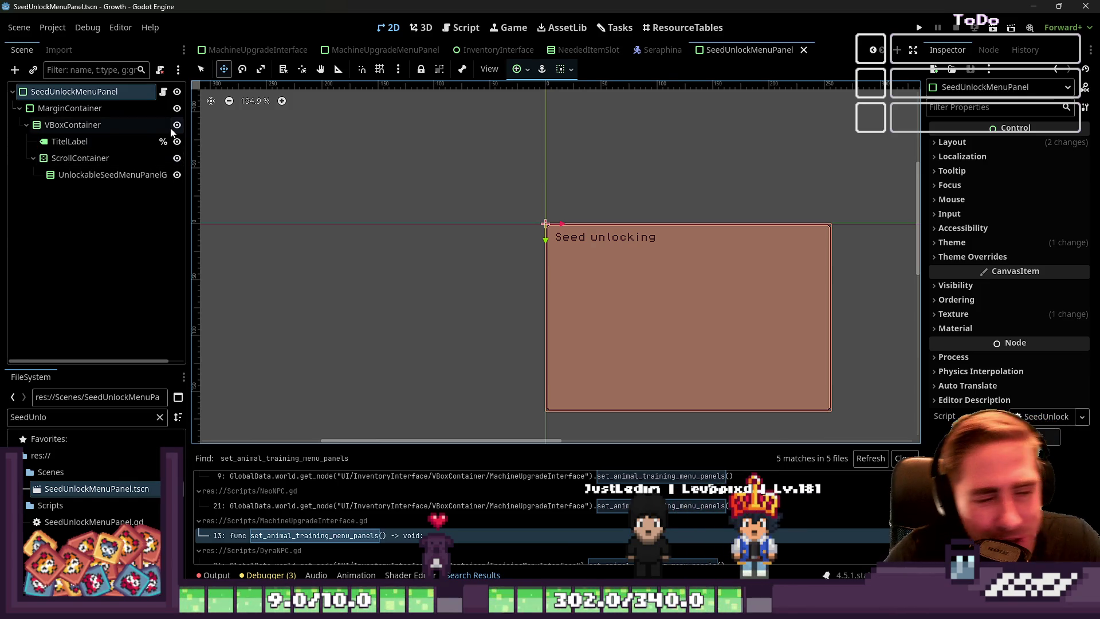
left_click(385, 50)
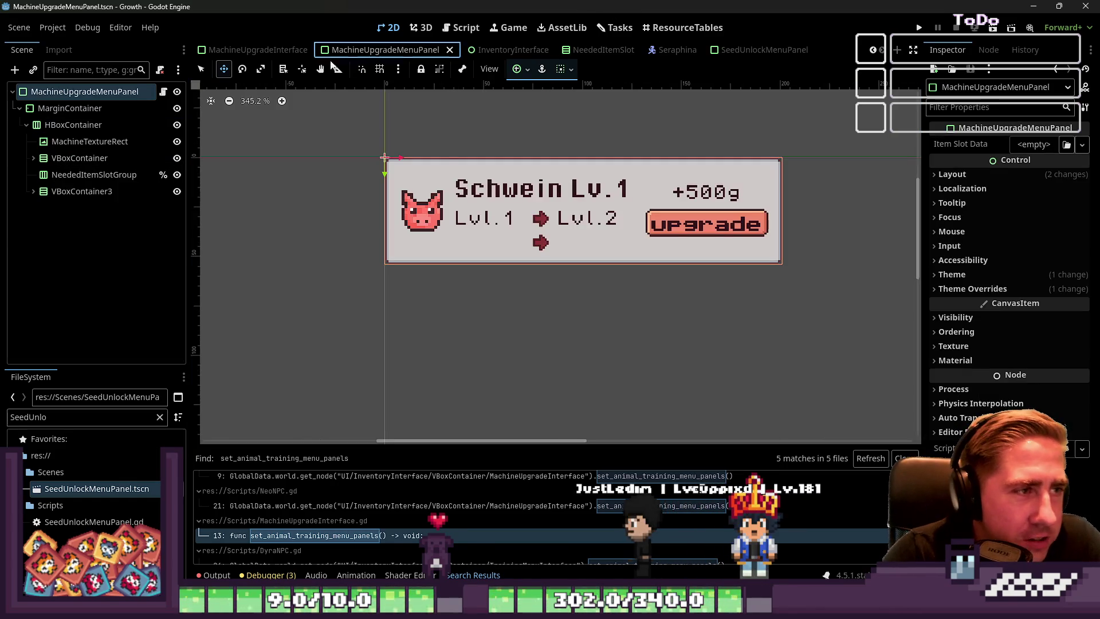
left_click(258, 50)
scroll(511, 260, "up", 10)
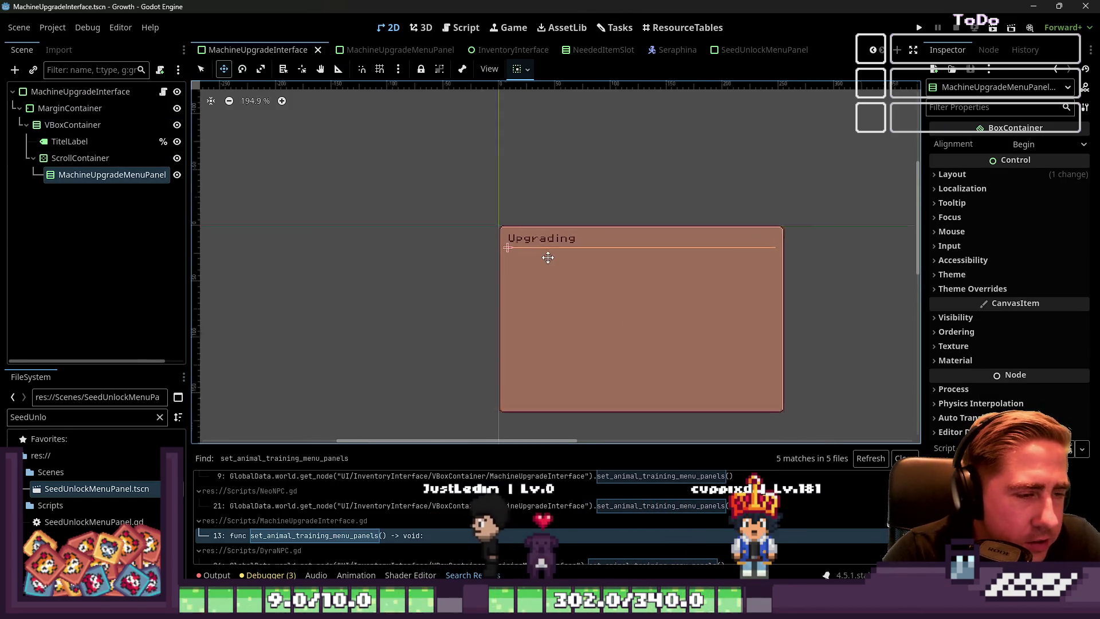
scroll(423, 255, "down", 2)
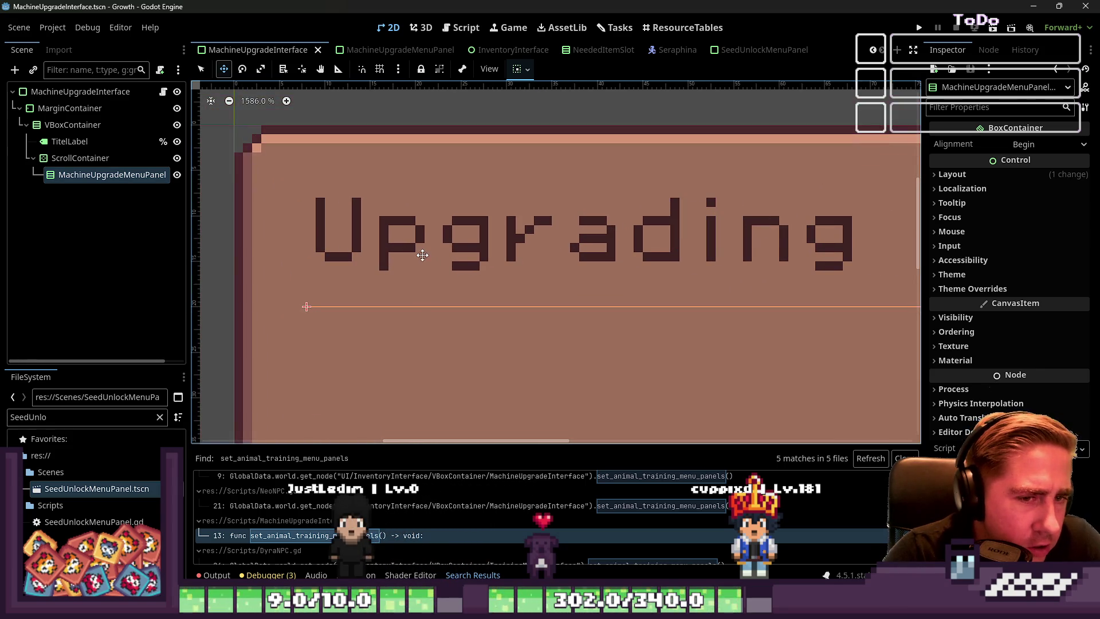
scroll(436, 247, "down", 6)
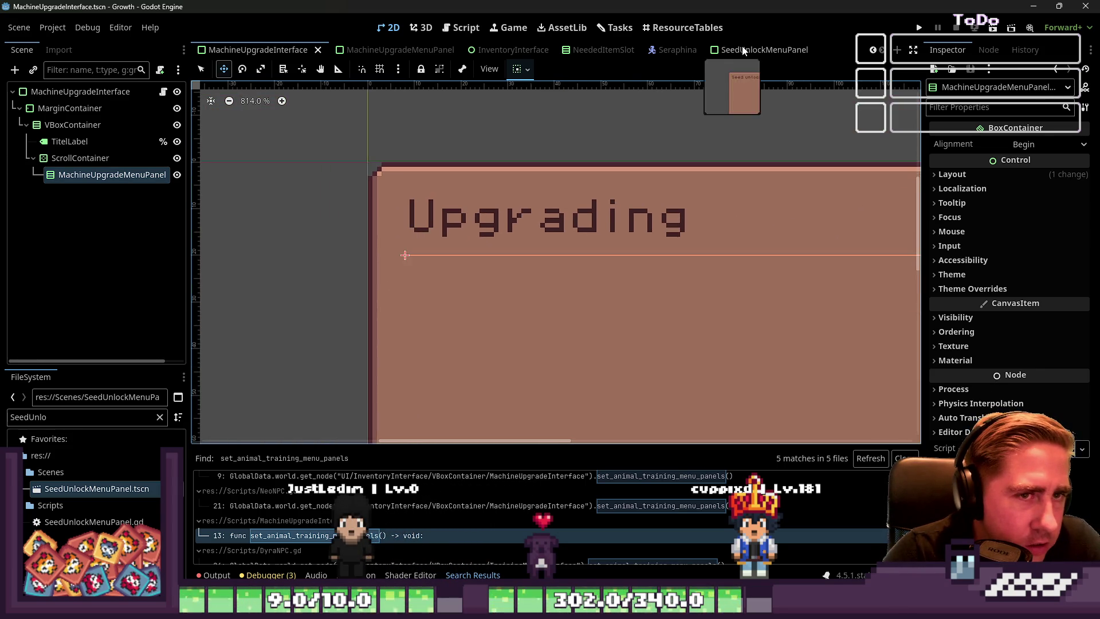
left_click(745, 50)
scroll(641, 247, "up", 6)
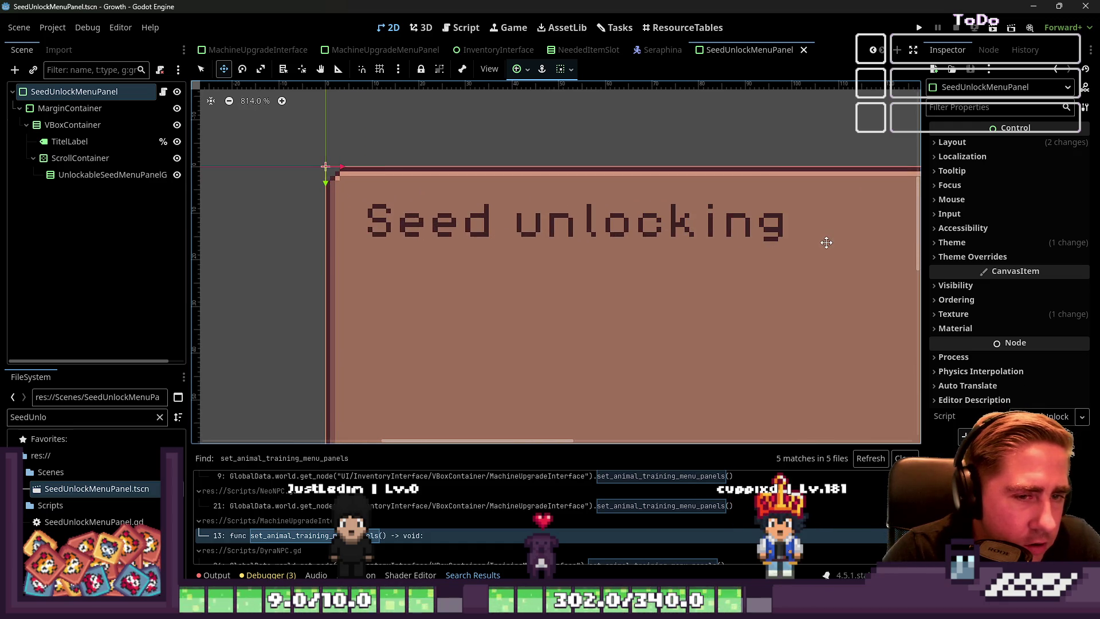
scroll(678, 177, "down", 7)
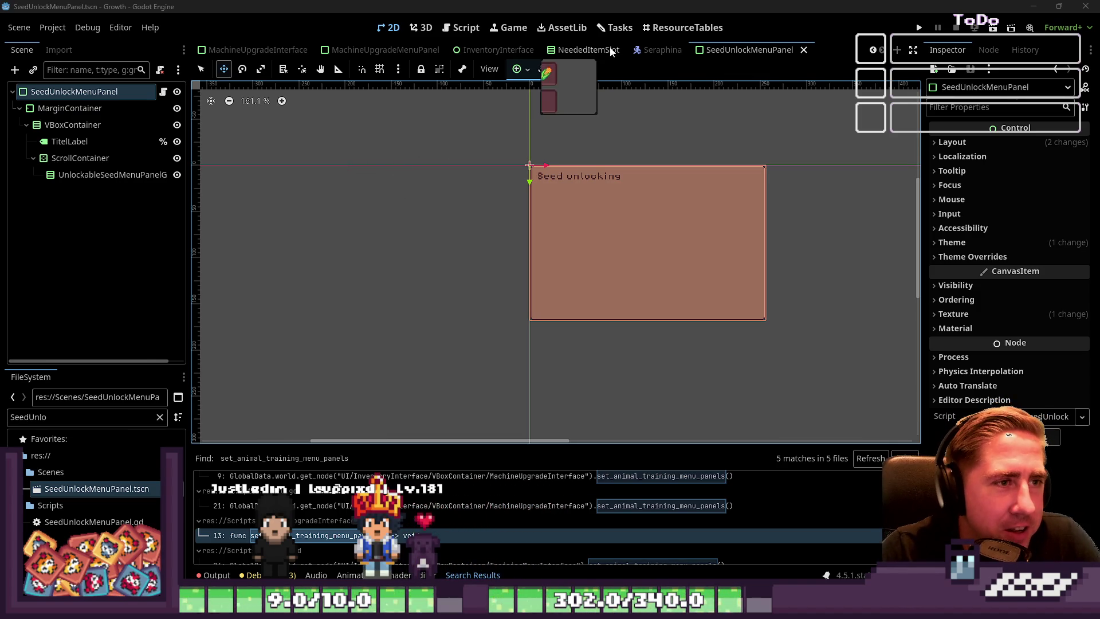
left_click(665, 50)
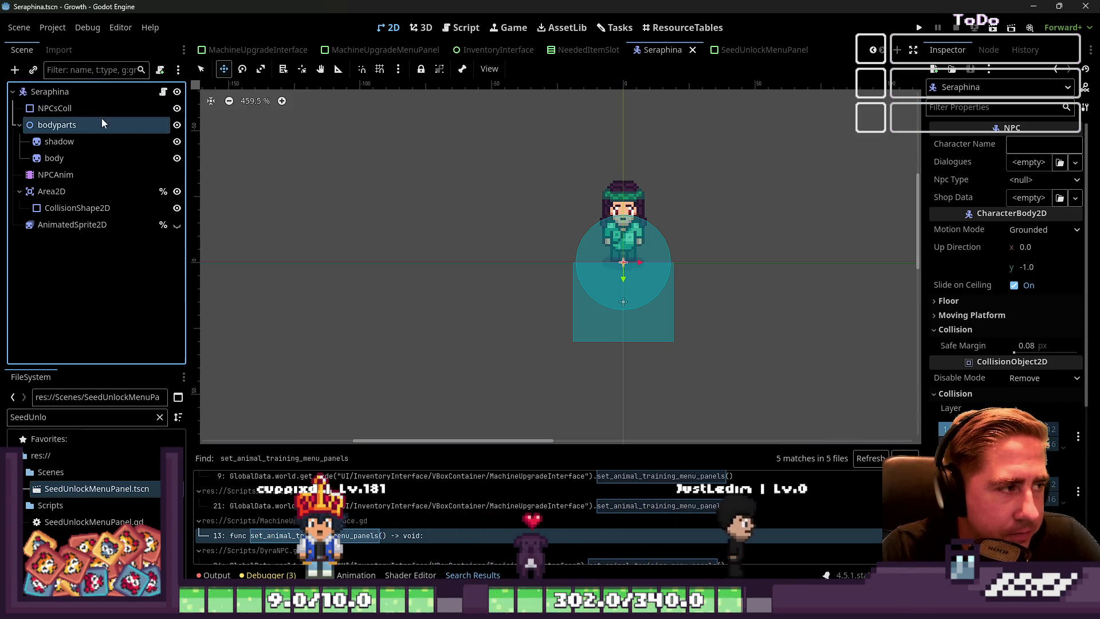
Step: View SeraphinaNPC.gd and its commented machine_upgrade lines, then return to SeedUnlockMenuPanel
left_click(163, 93)
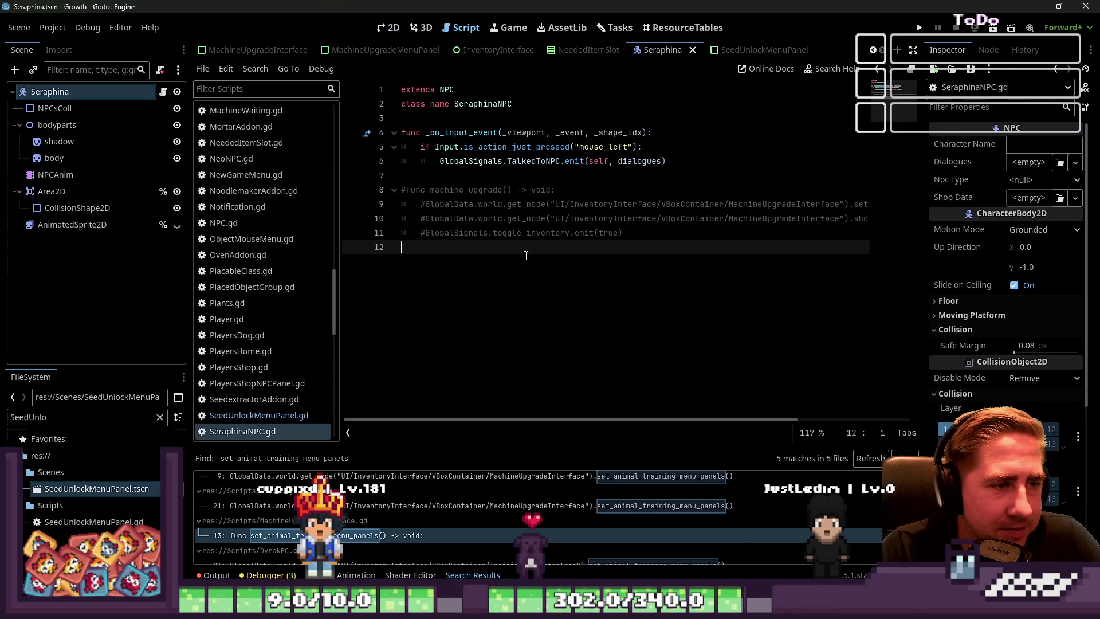
left_click(367, 188, "shift")
left_click(508, 177)
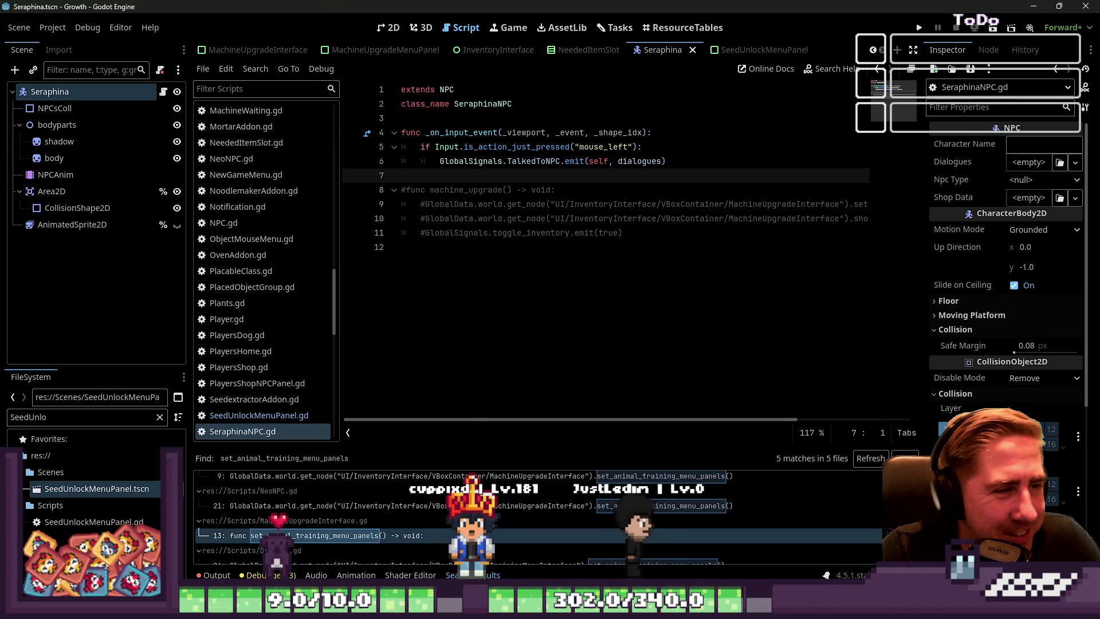
left_click(756, 50)
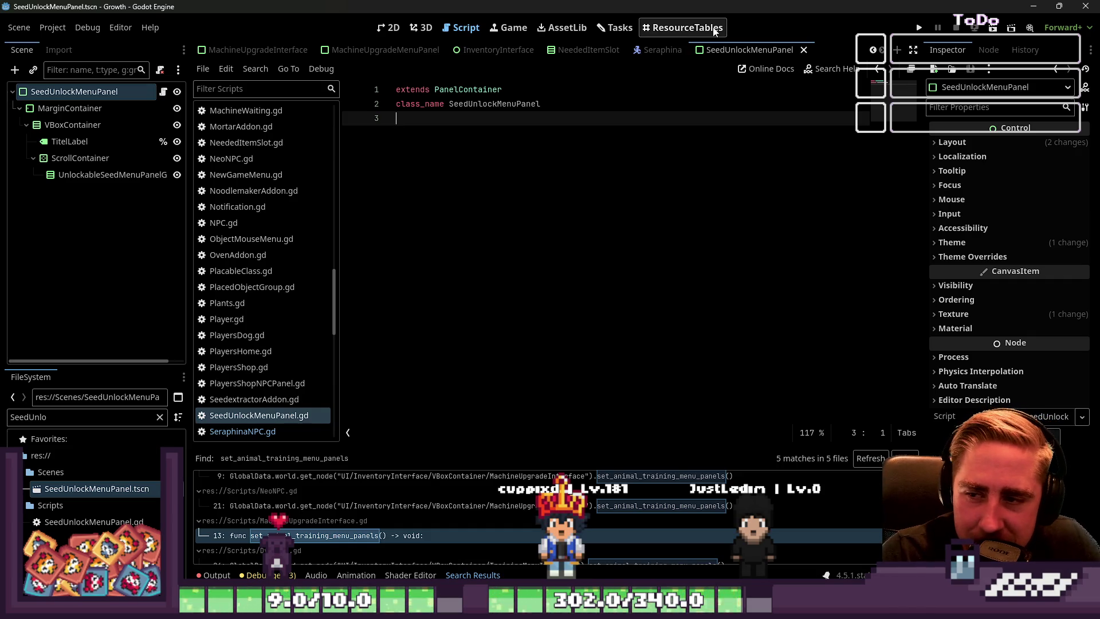
Step: Show the MachineUpgradeMenuPanel scene's 2D layout, then run the game project
left_click(115, 174)
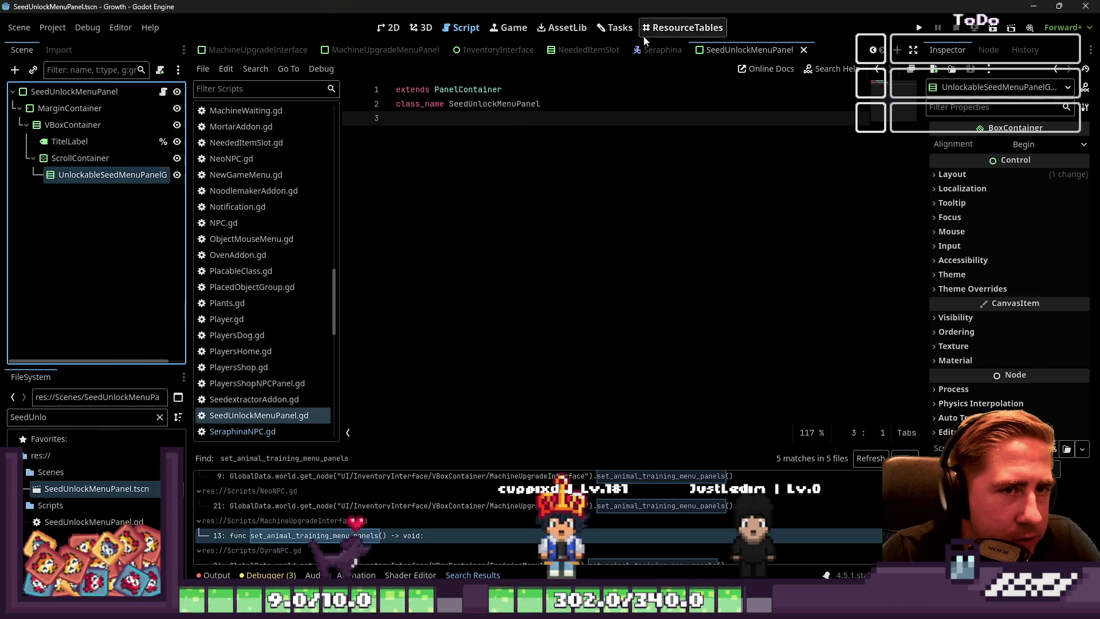
left_click(482, 50)
left_click(335, 50)
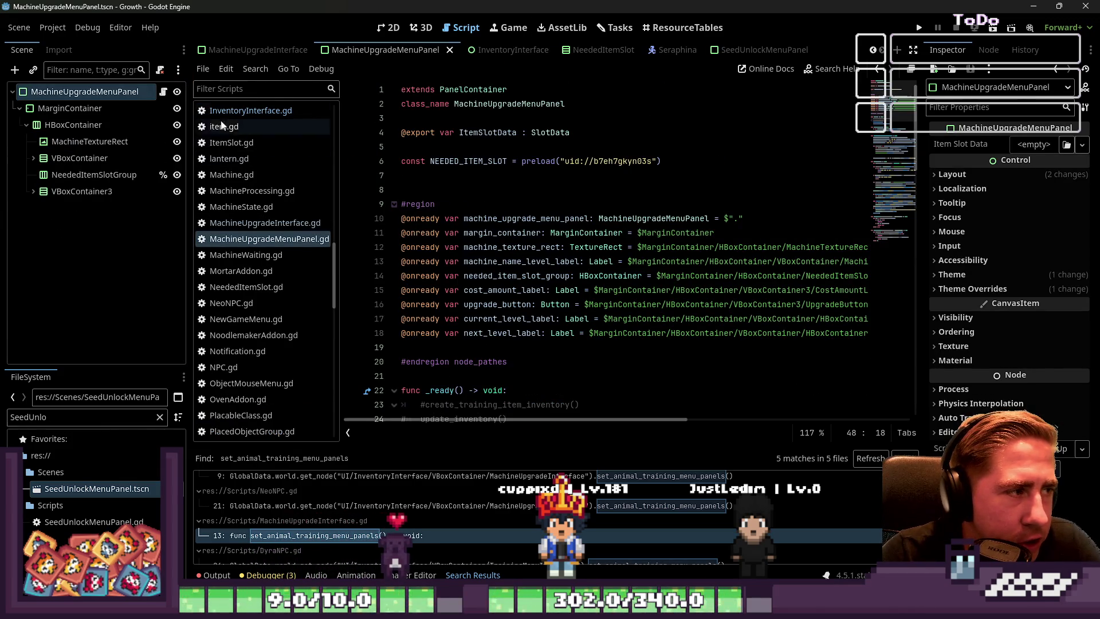
left_click(133, 95)
left_click(389, 27)
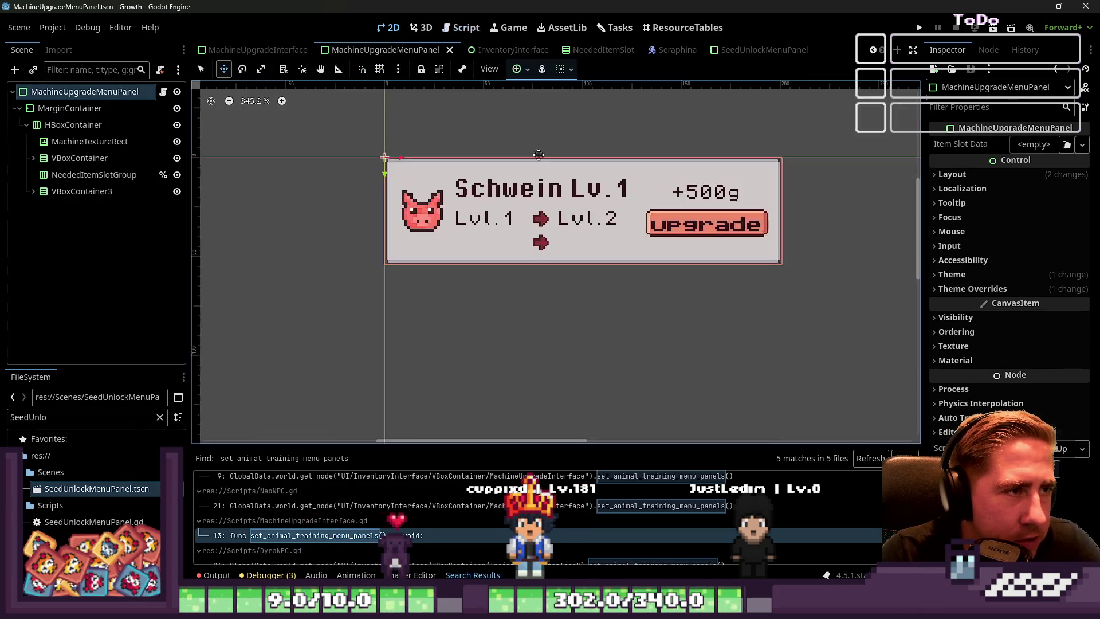
scroll(482, 215, "up", 2)
scroll(480, 215, "down", 3)
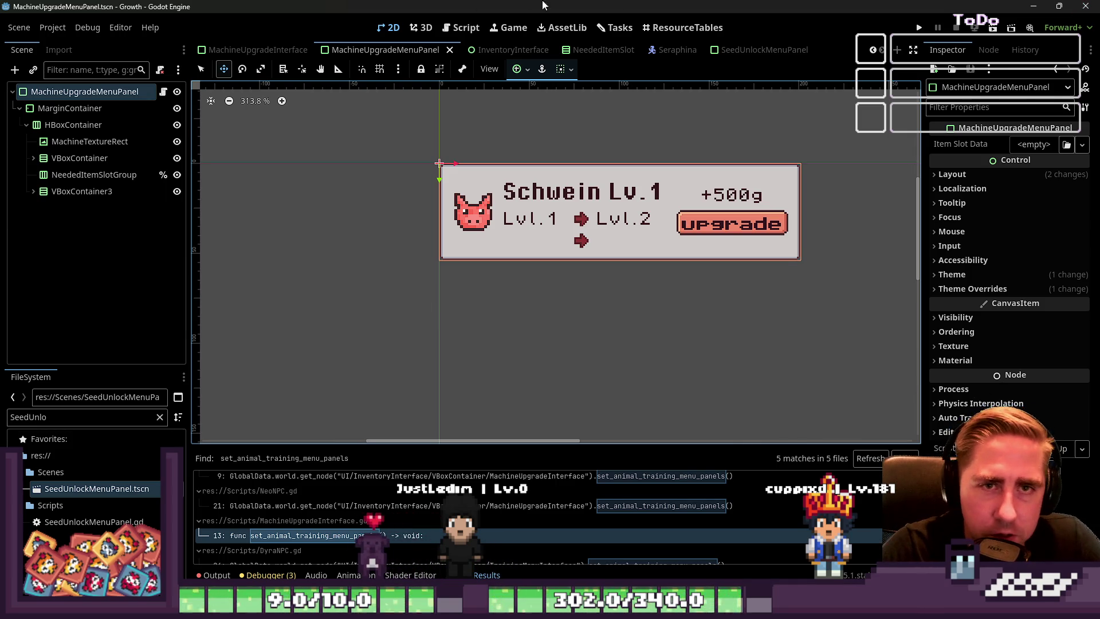
left_click(921, 29)
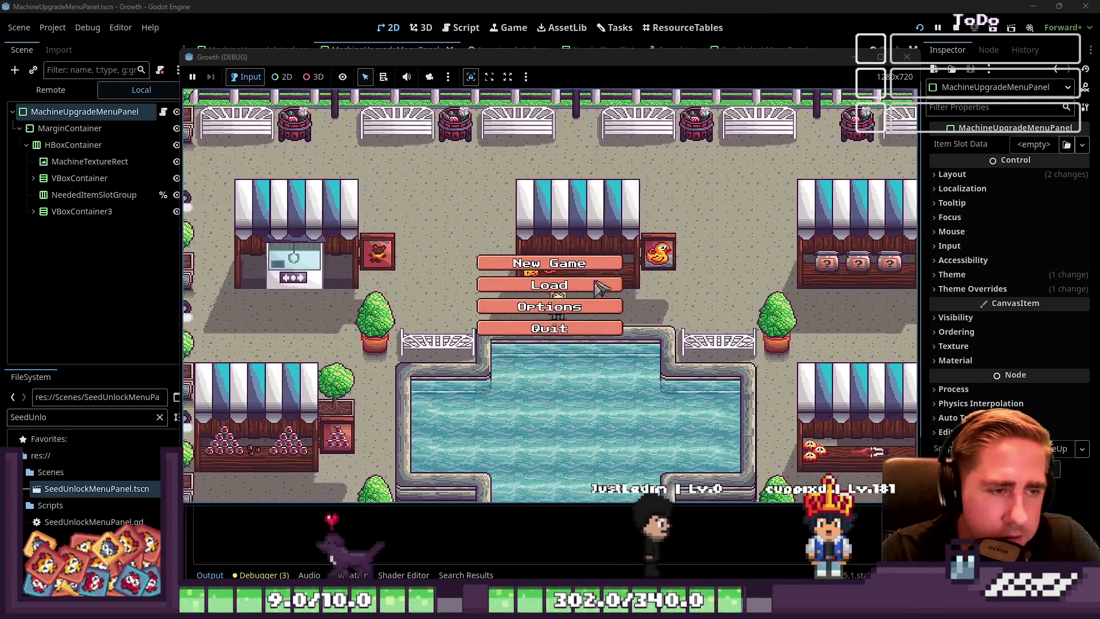
Step: Start a new game in the running project with a character named 'sadgf'
left_click(596, 264)
type("sadgf")
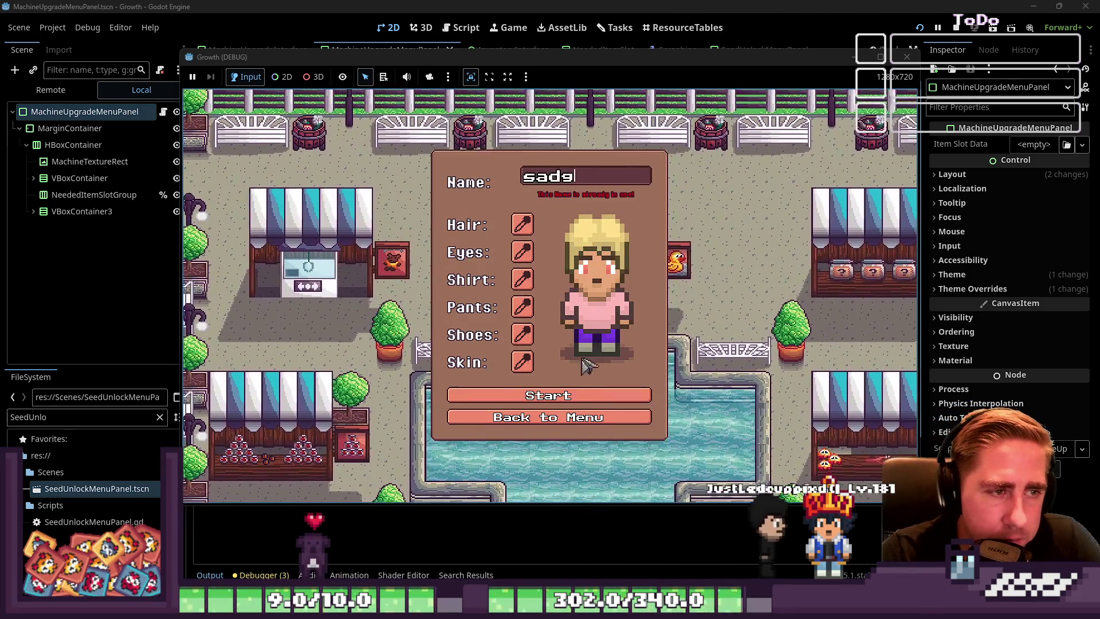
left_click(570, 390)
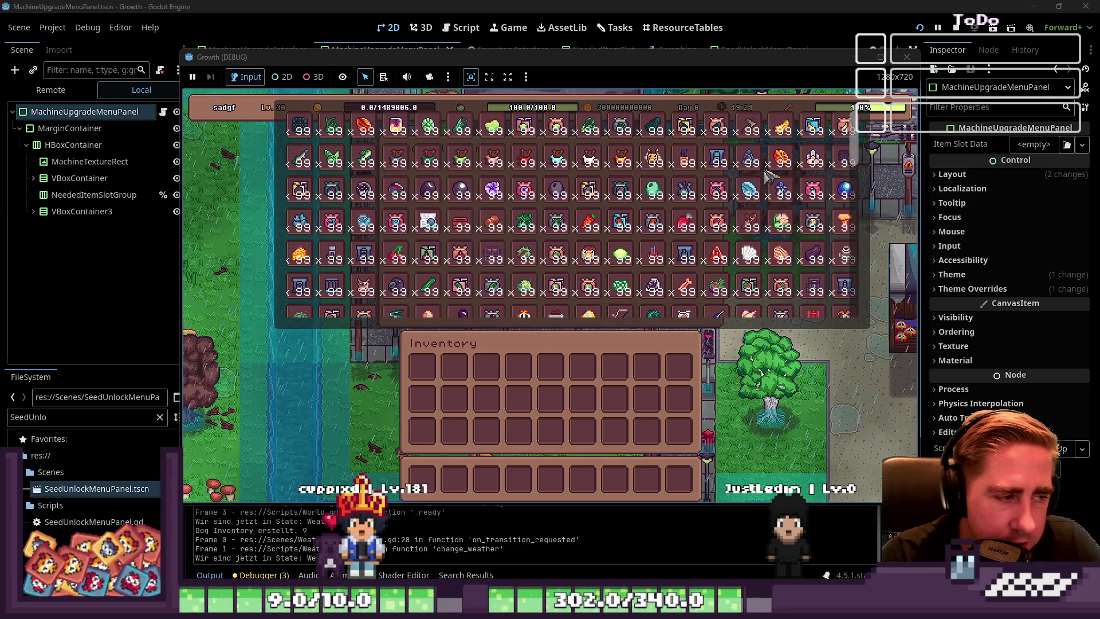
Step: Browse the in-game inventory, then stop the running game
scroll(766, 189, "down", 5)
scroll(762, 212, "down", 5)
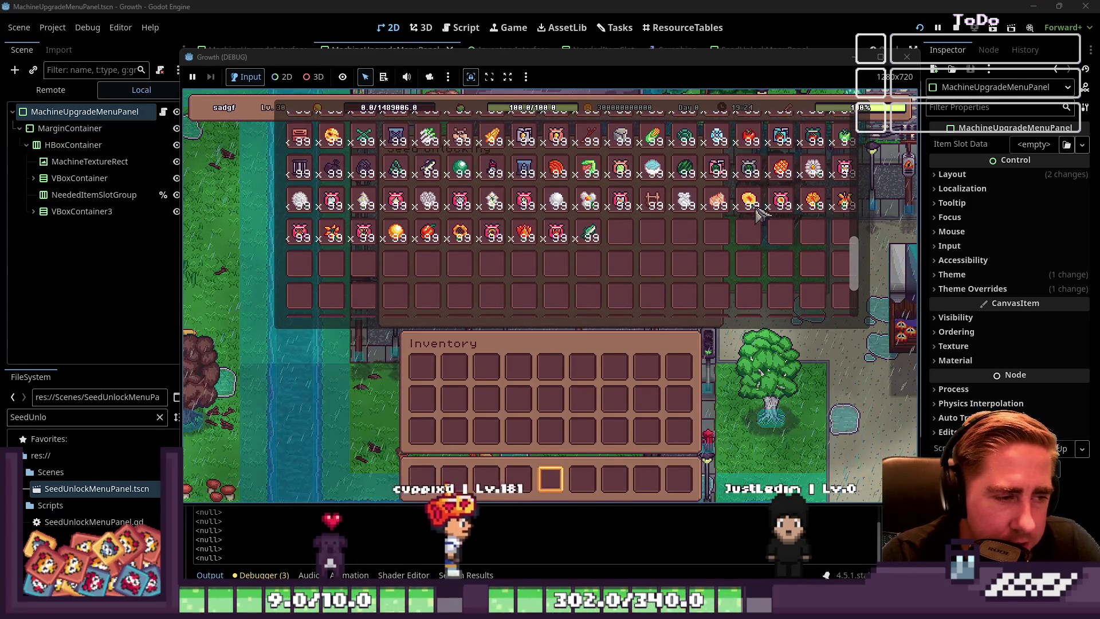
mouse_move(784, 206)
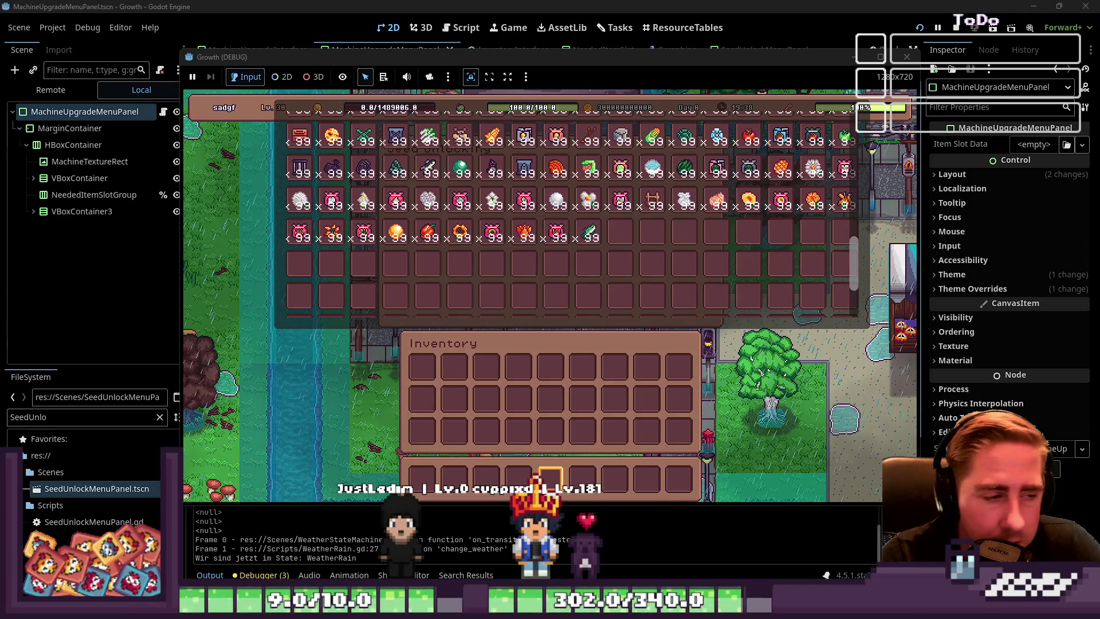
mouse_move(552, 218)
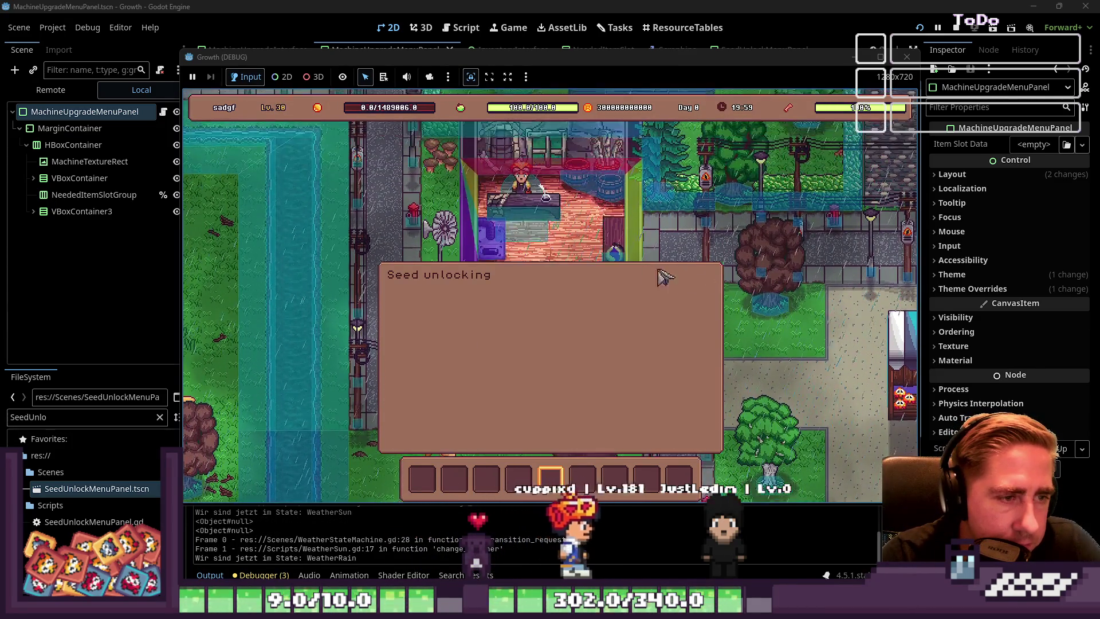
left_click(908, 57)
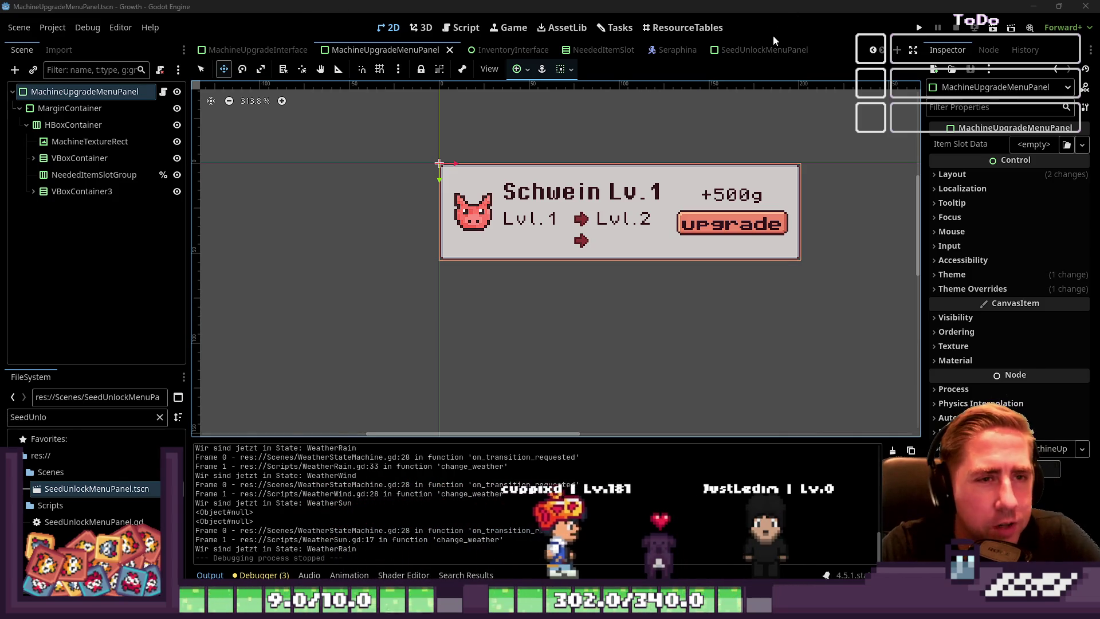
Step: Switch to the SeedUnlockMenuPanel scene tab
left_click(764, 50)
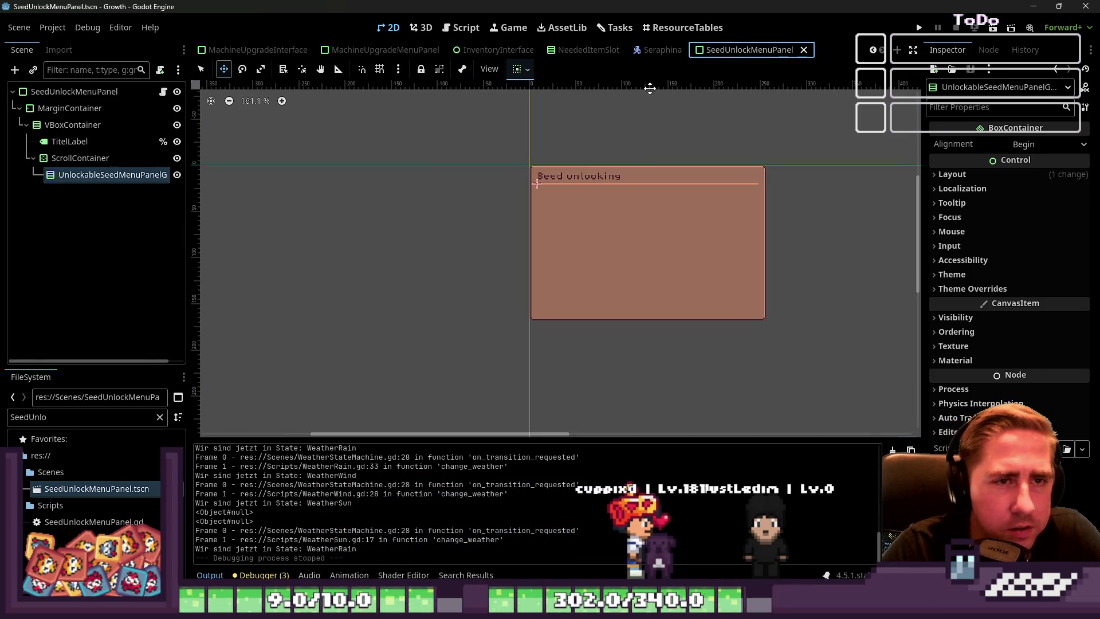
Step: Rename the panel's root node to SeedTradingMenuPanel
left_click(56, 97)
key("F2")
key("shift+Right")
key("shift+Right")
key("shift+Right")
type("Trading")
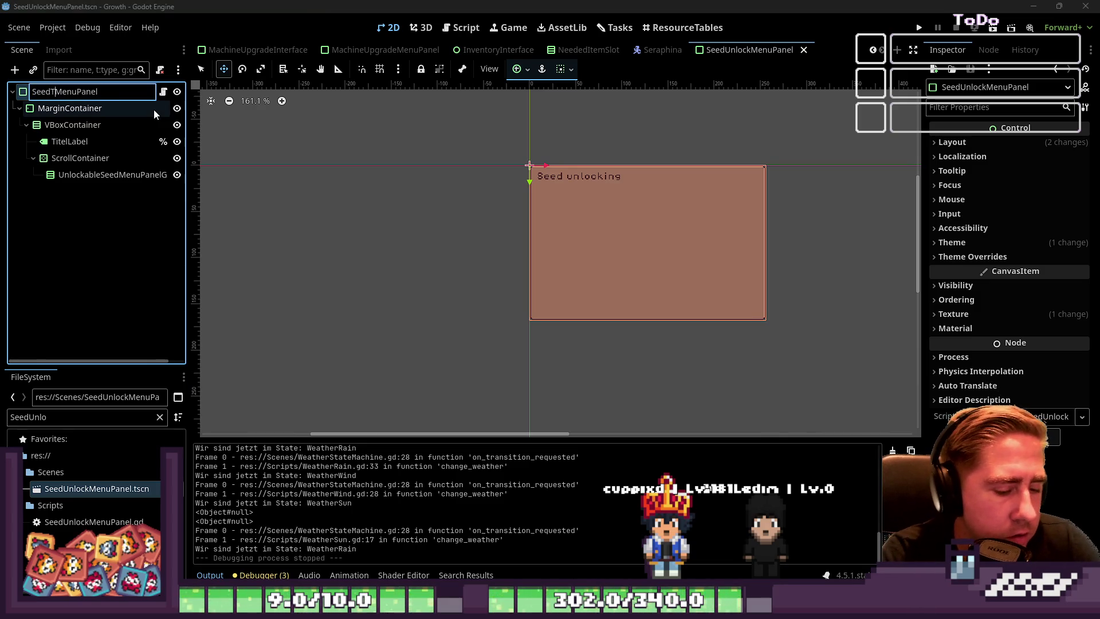
key("Return")
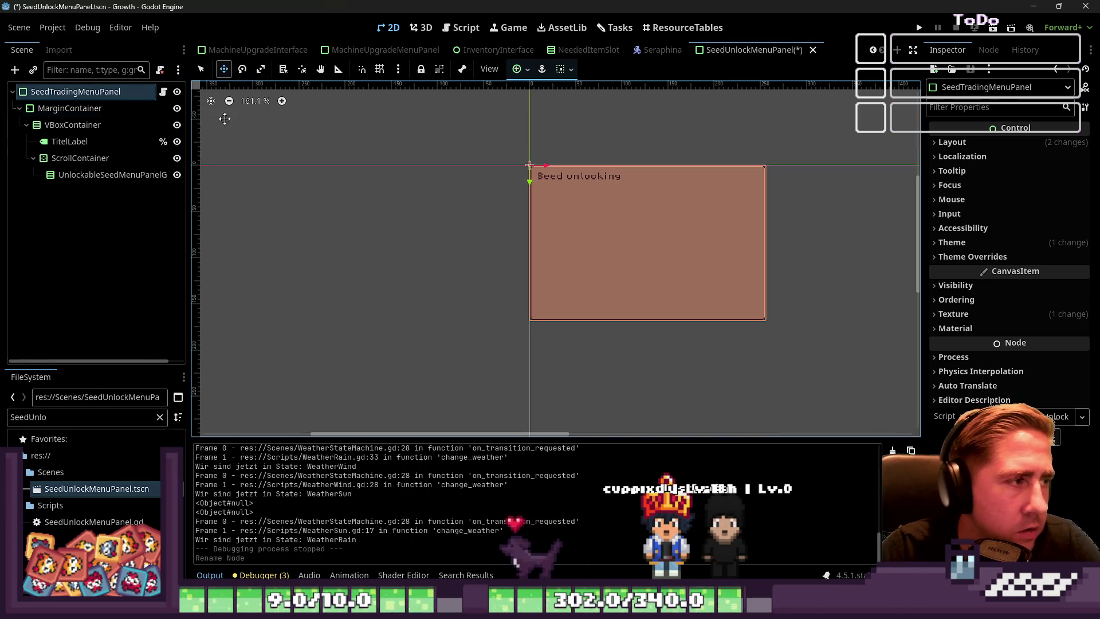
Step: Change the root script's class_name to SeedTradingMenuPanel and save
double_click(112, 92)
key("ctrl+c")
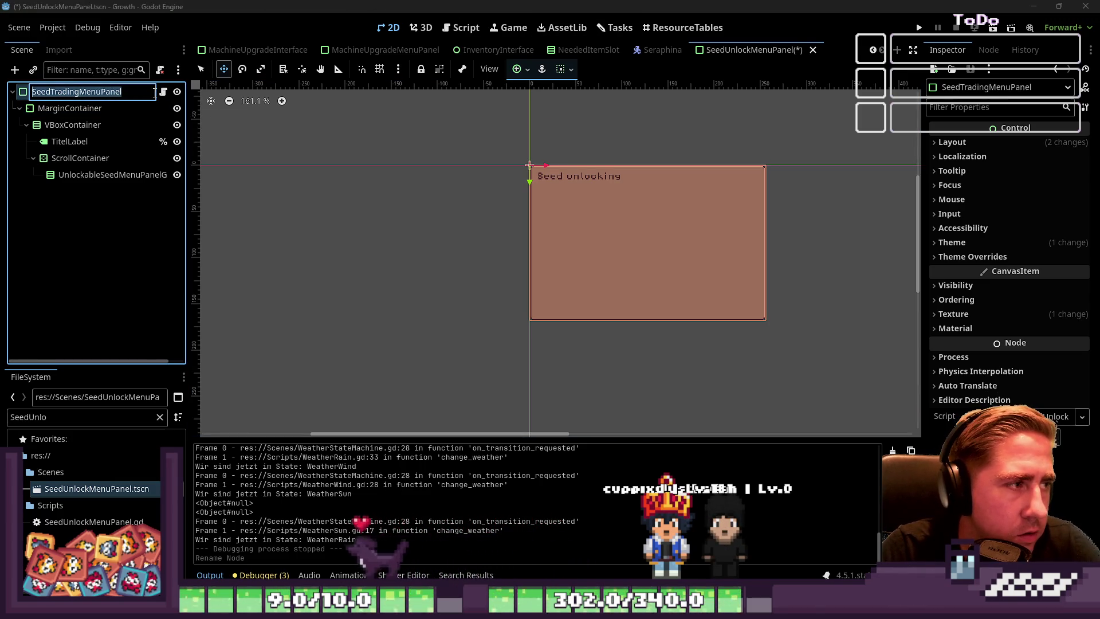
left_click(156, 92)
left_click(164, 92)
double_click(479, 103)
key("ctrl+v")
key("Down")
key("ctrl+s")
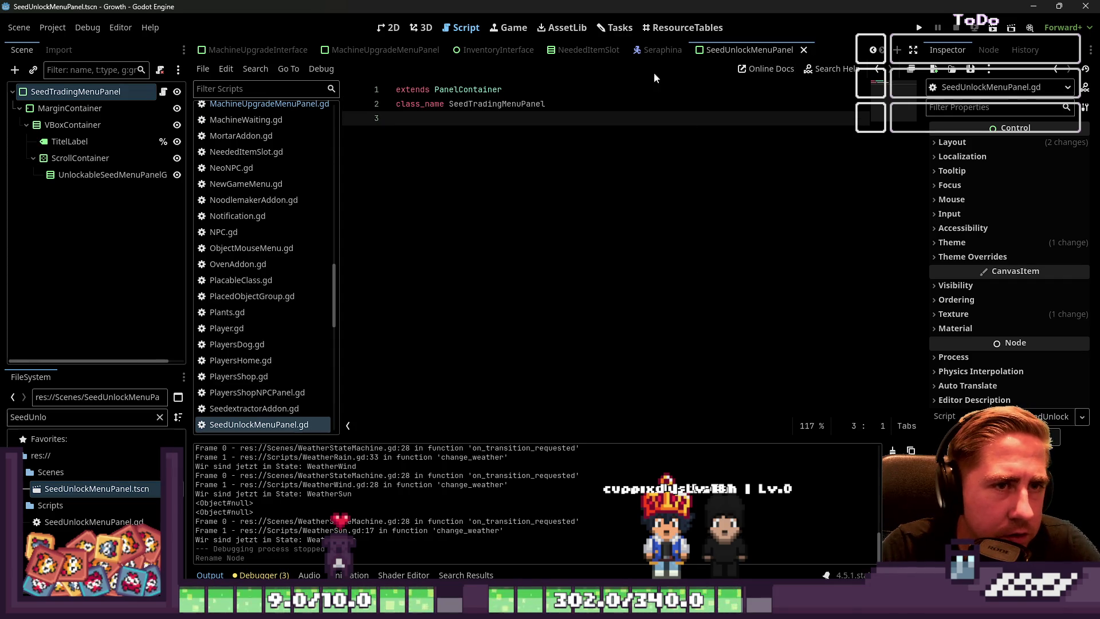
Step: Set the TitelLabel's Inspector Text to 'Trade seeds' and save the scene
left_click(97, 142)
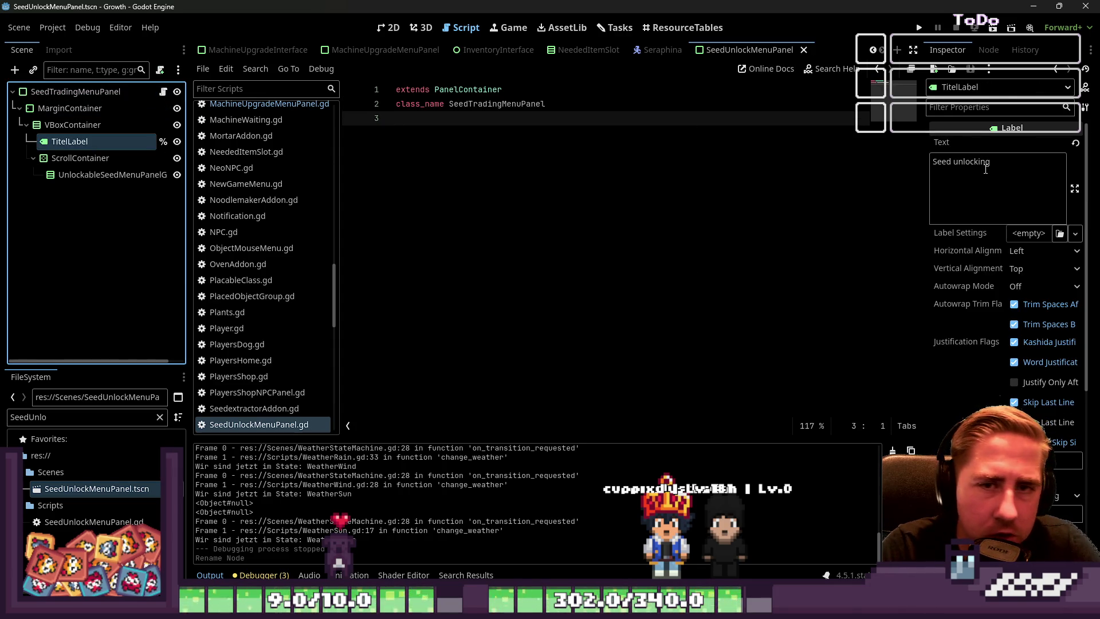
double_click(968, 163)
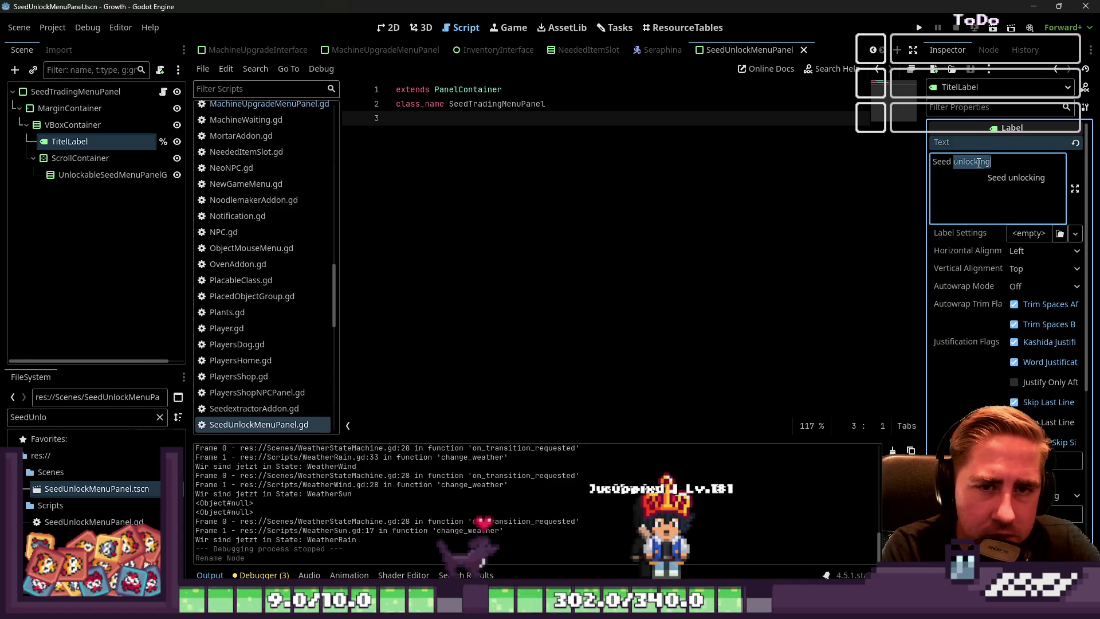
key("ctrl+a")
type("Trade")
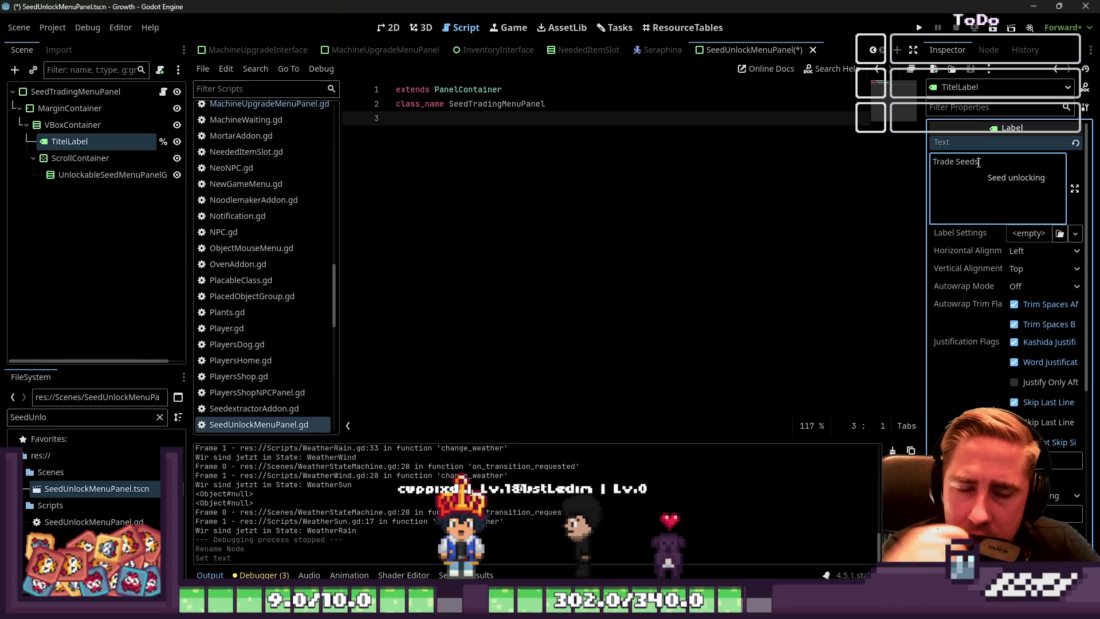
double_click(971, 161)
type("seeds")
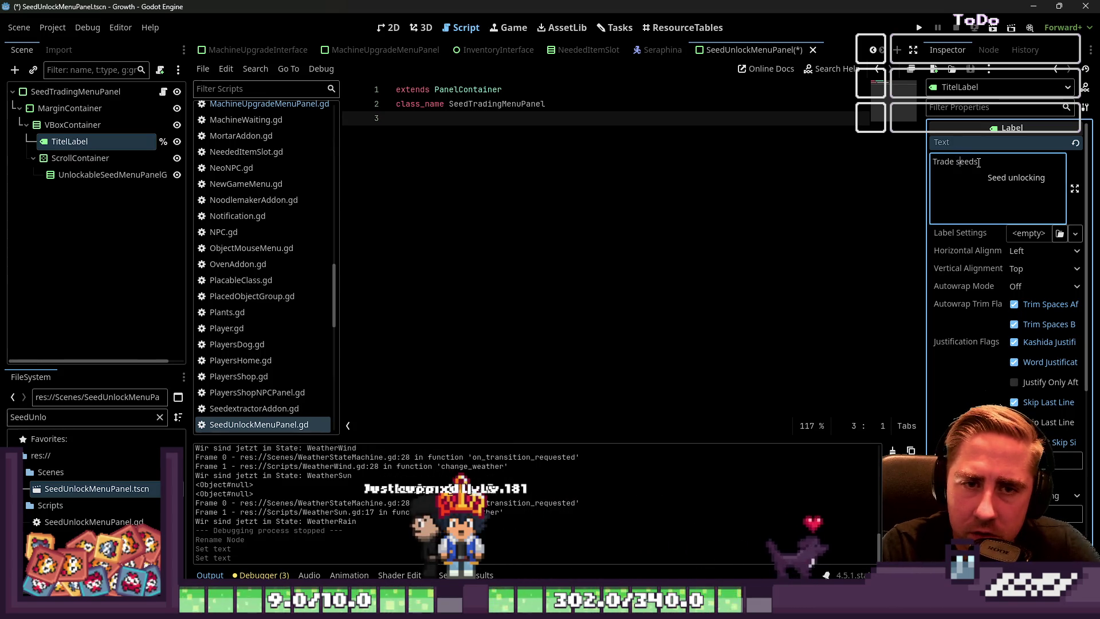
key("ctrl+s")
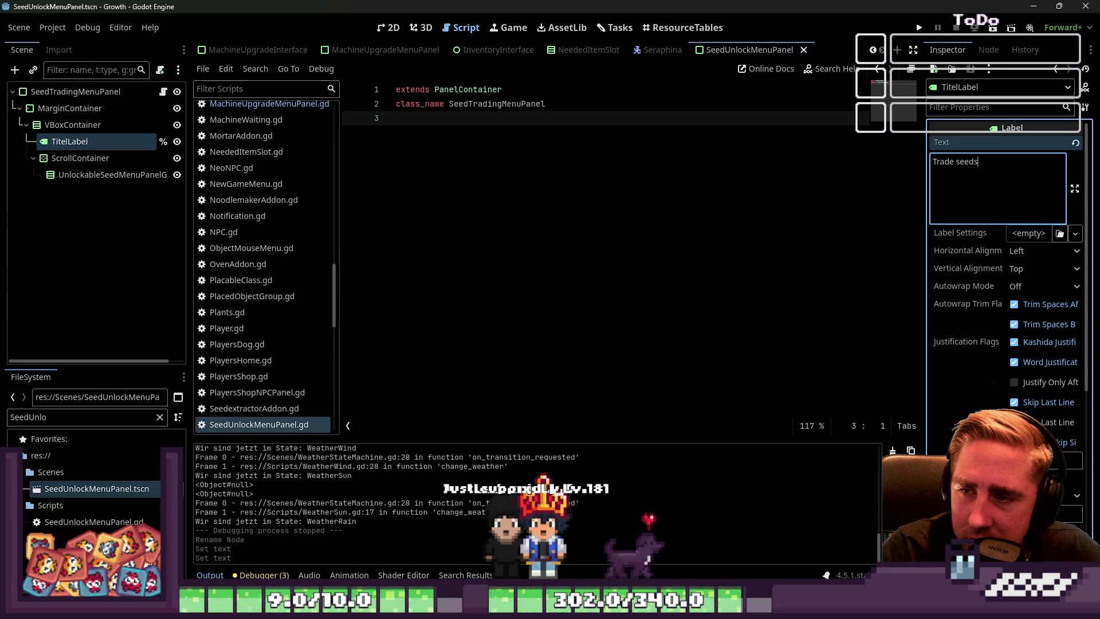
left_click(702, 212)
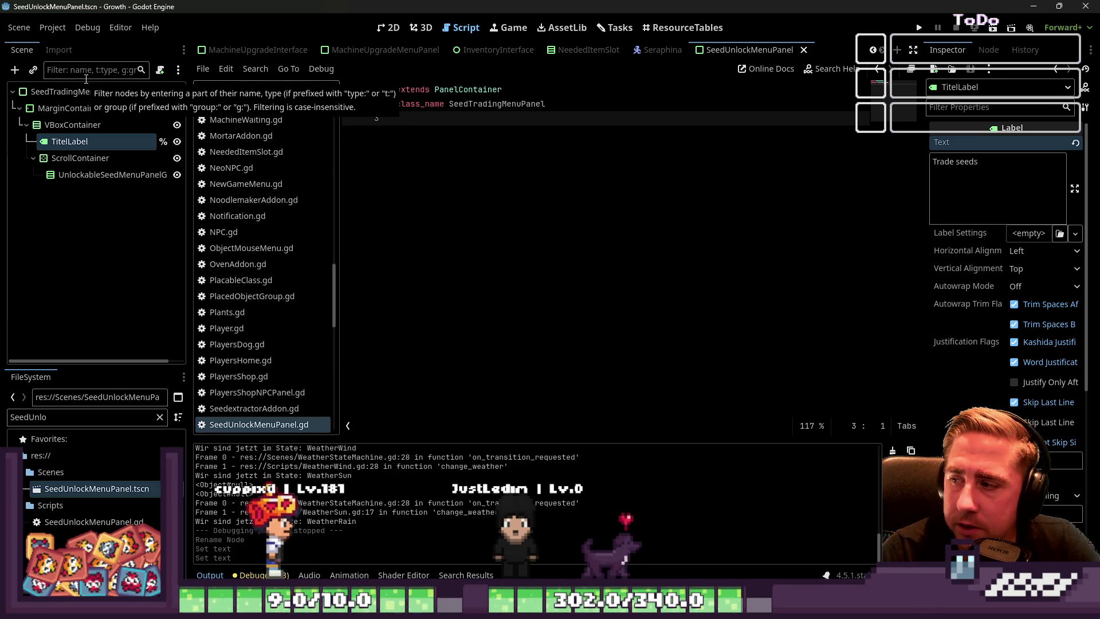
key("ctrl+s")
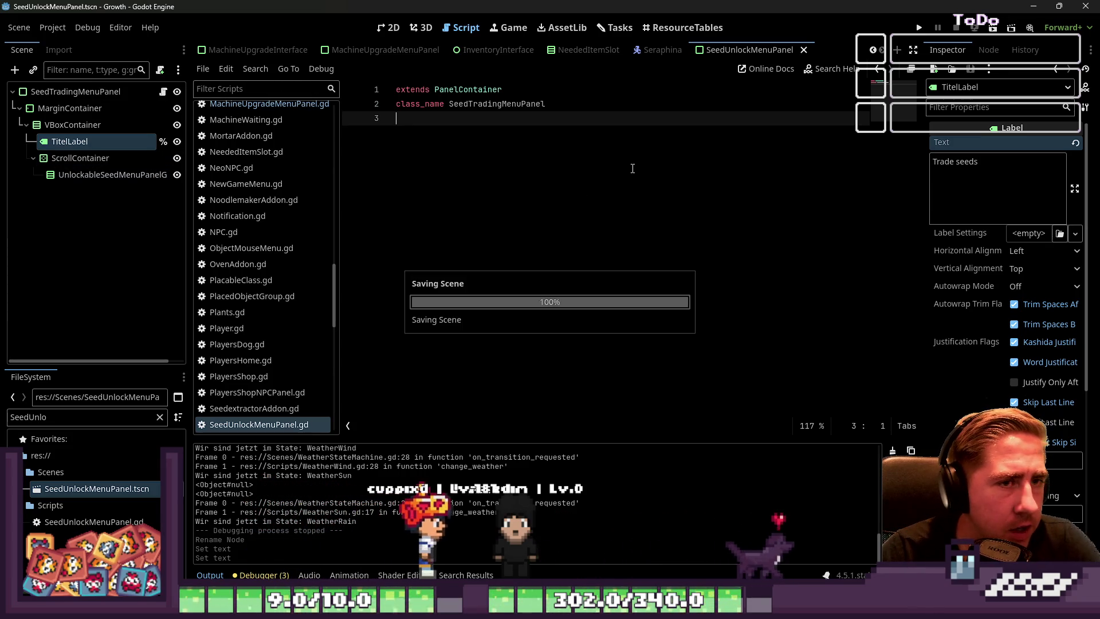
Step: Check the Trade seeds panel in the 2D view, then return to the script view
left_click(390, 27)
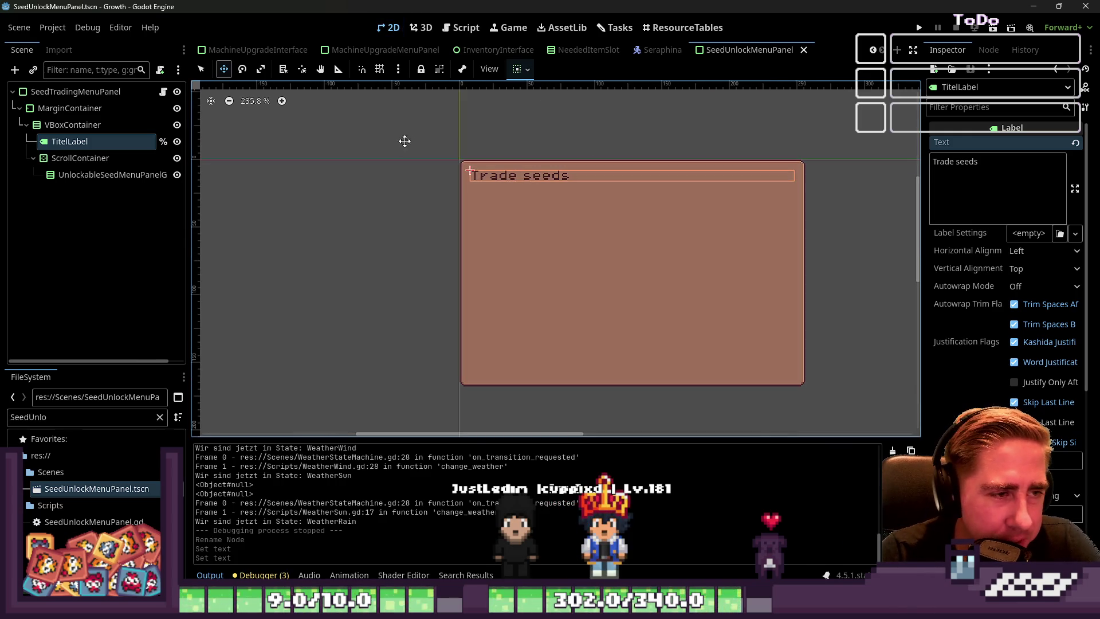
left_click(461, 28)
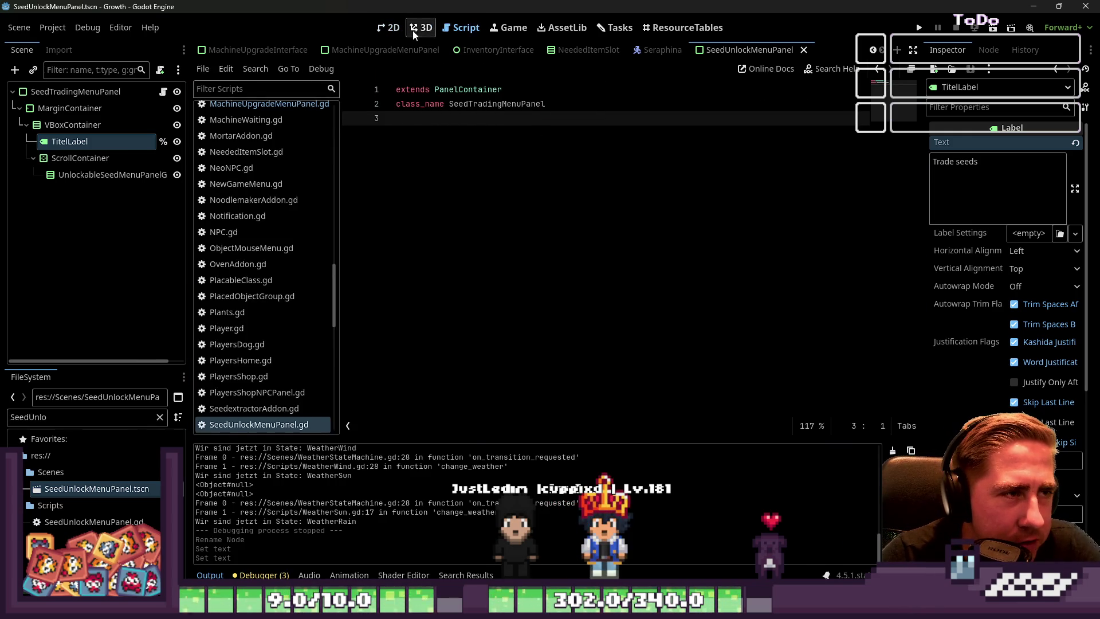
left_click(395, 27)
left_click(458, 29)
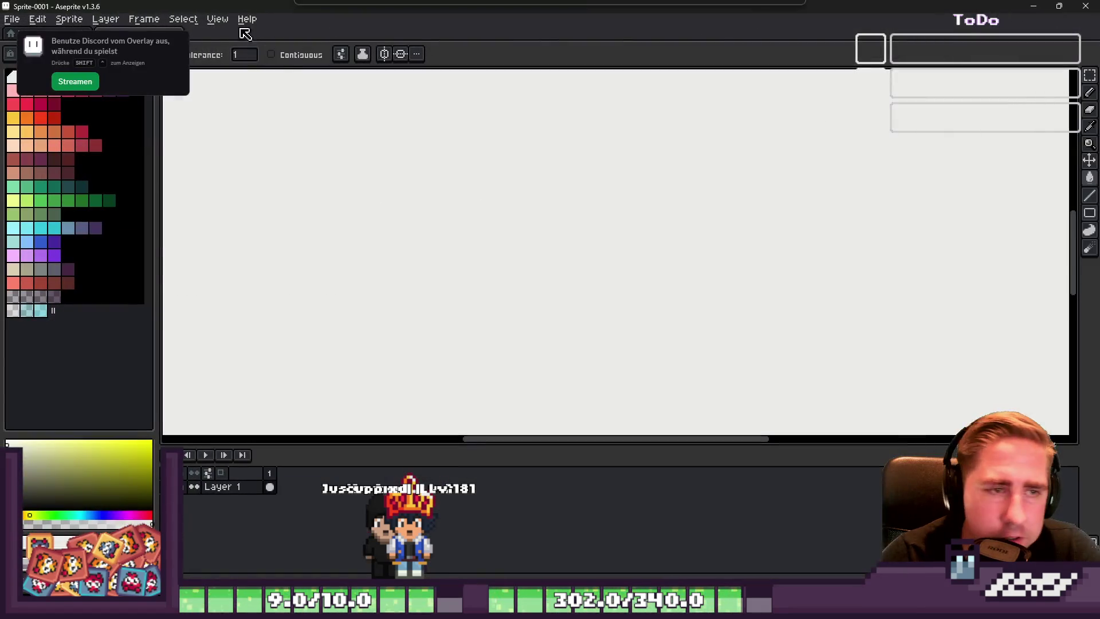
Step: On a new black layer, draw the outer window frame and slot squares with rectangles
left_click(123, 173)
key("shift+n")
scroll(843, 122, "up", 5)
scroll(604, 172, "down", 3)
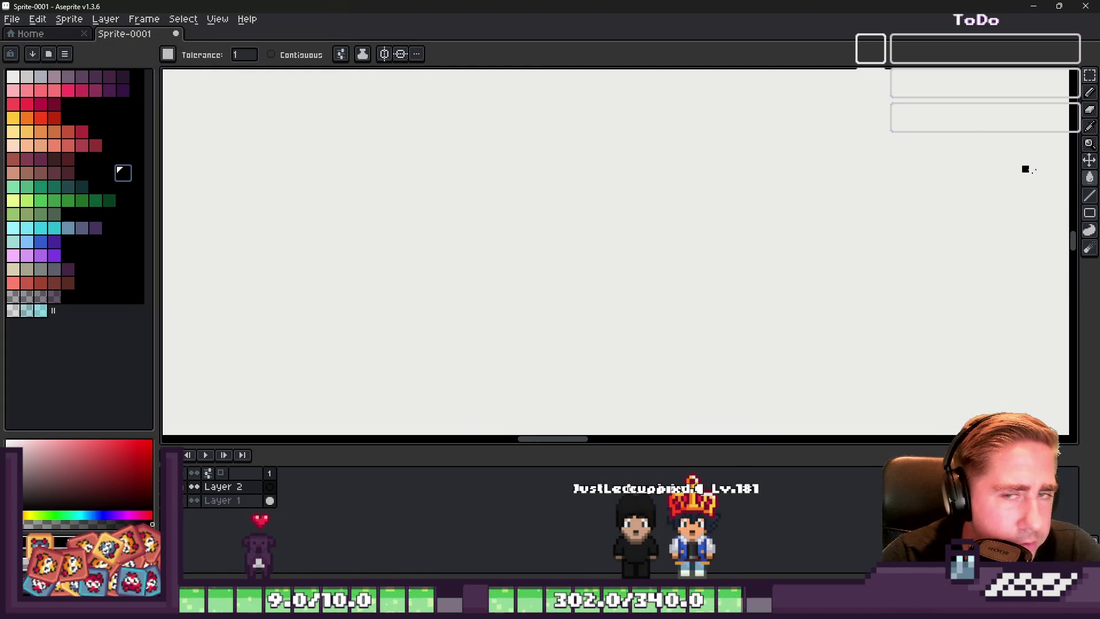
left_click(1091, 211)
mouse_move(398, 101)
left_mouse_down()
mouse_move(648, 349)
mouse_move(904, 308)
mouse_move(1007, 356)
mouse_move(1016, 377)
left_mouse_up()
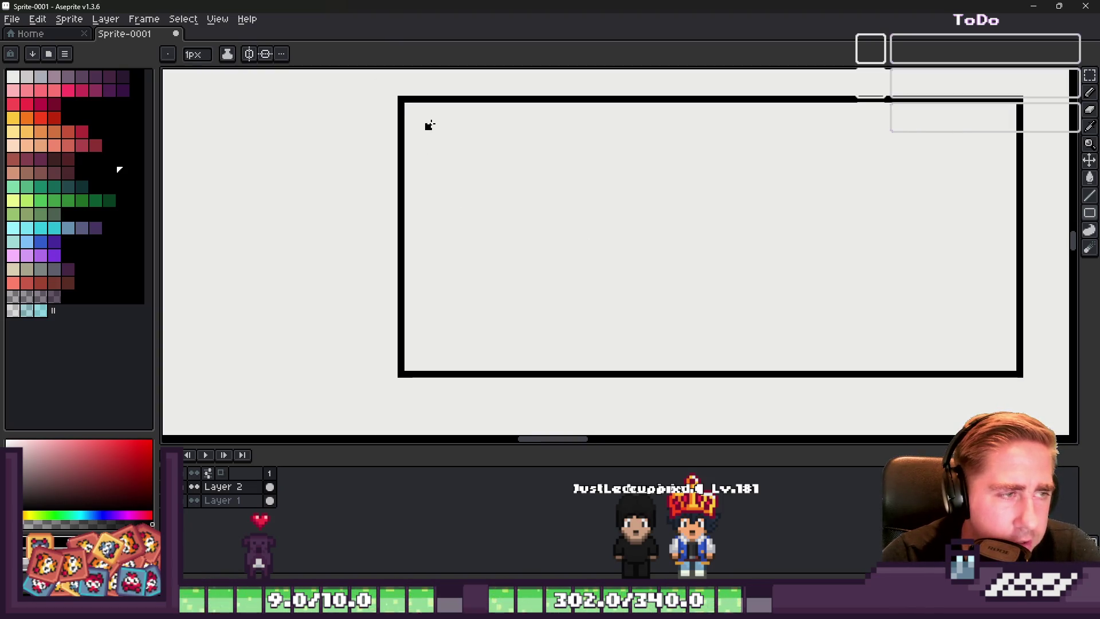
mouse_move(422, 119)
left_mouse_down()
mouse_move(526, 223)
mouse_move(511, 208)
left_mouse_up()
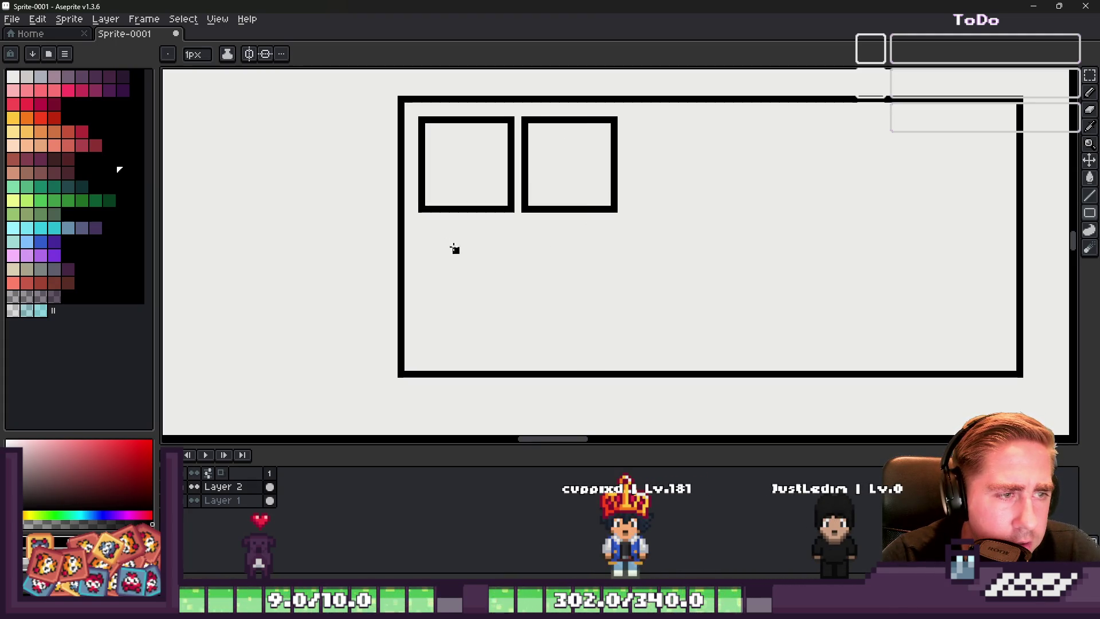
left_click_drag(491, 302, 510, 324)
left_click_drag(525, 228, 596, 307)
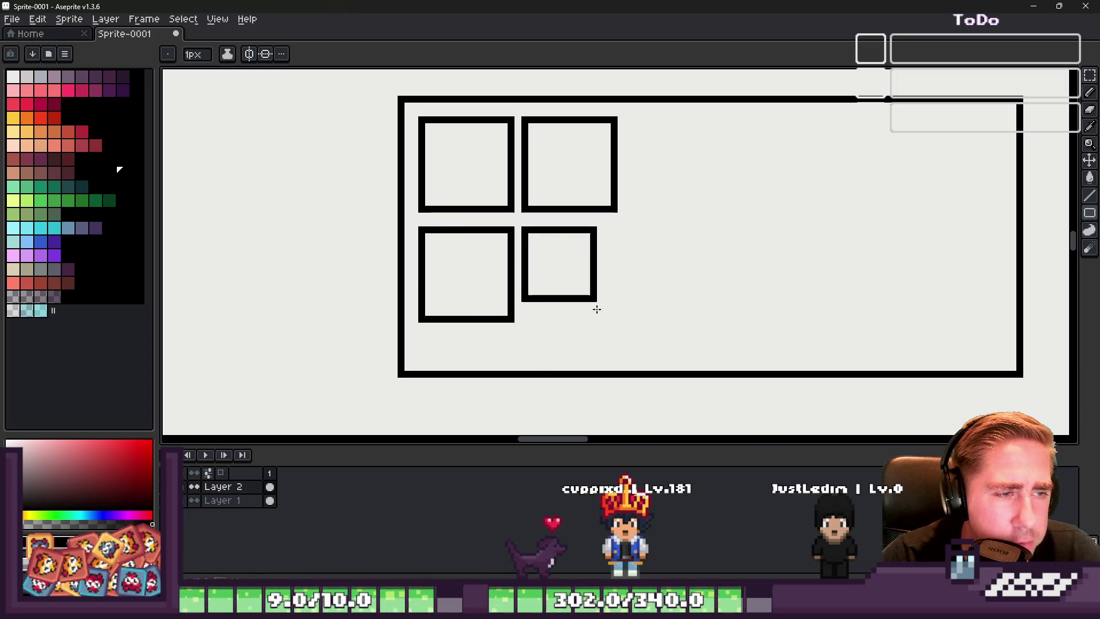
Step: Raise the frame's bottom edge closer to the slot squares
key("m")
scroll(447, 238, "up", 1)
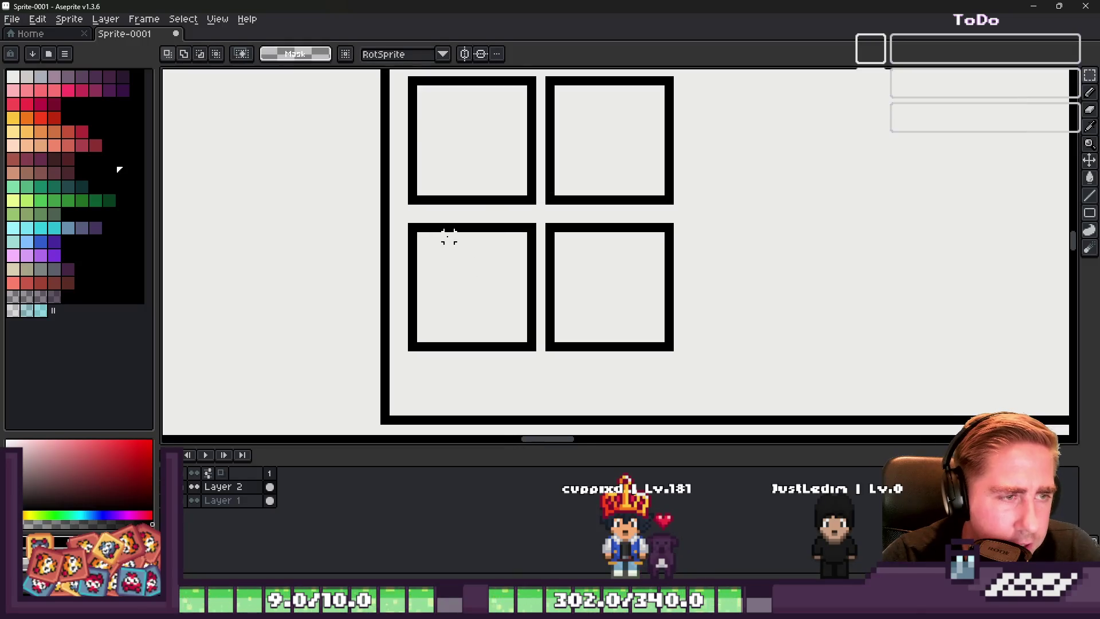
scroll(356, 256, "down", 2)
mouse_move(351, 309)
left_mouse_down()
mouse_move(914, 341)
mouse_move(930, 356)
left_mouse_up()
left_click_drag(521, 339, 519, 300)
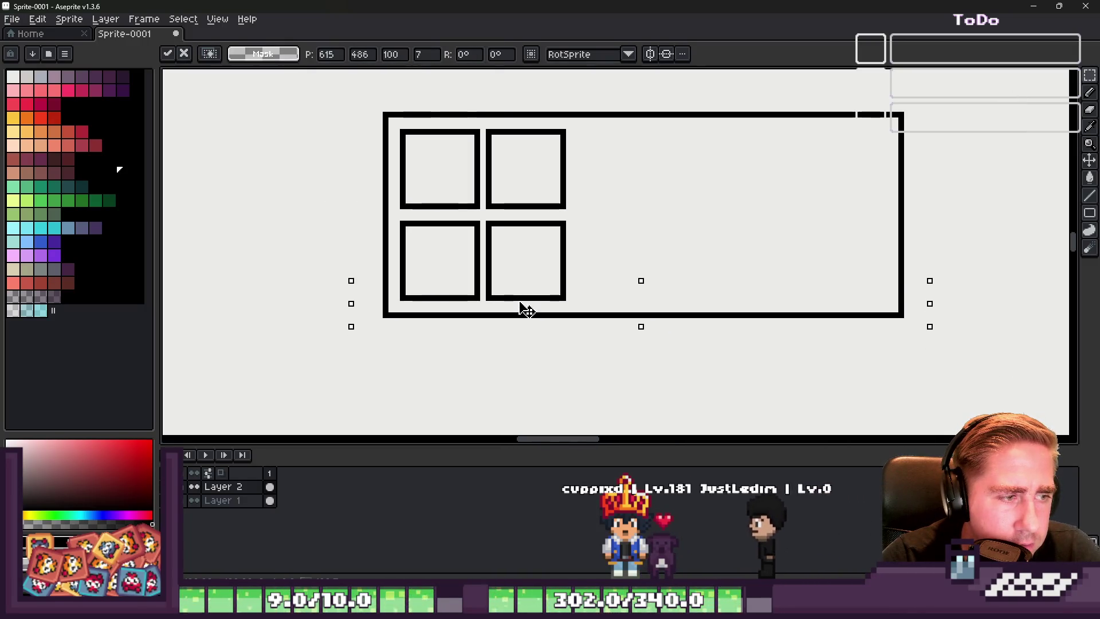
left_click(407, 129)
Step: Shift the right column of slot squares slightly to the right
scroll(405, 138, "down", 3)
scroll(406, 139, "up", 3)
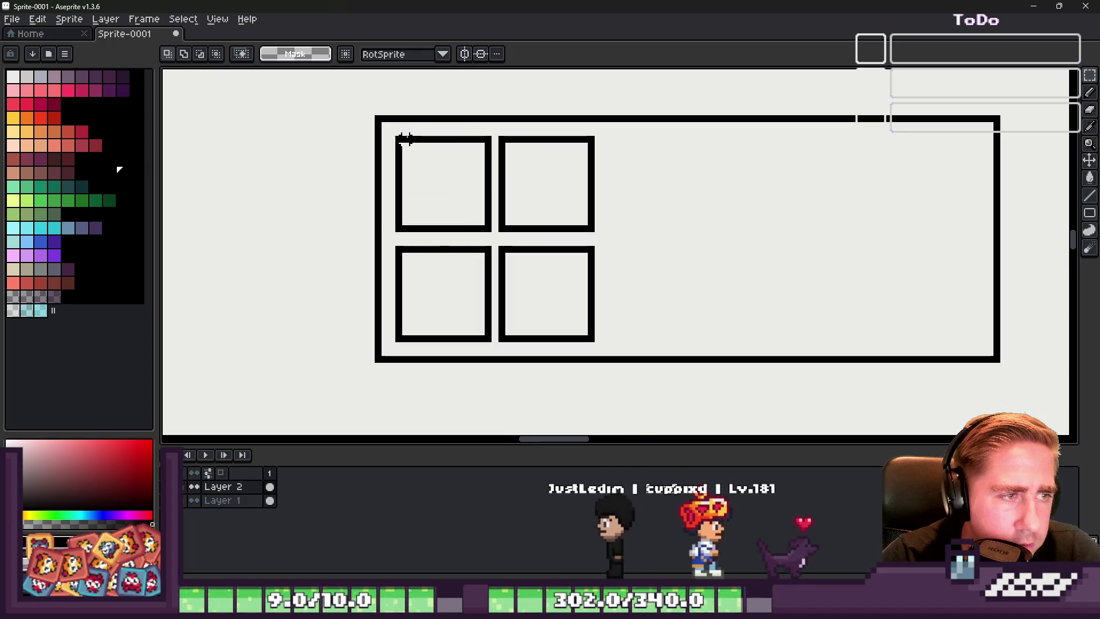
left_click_drag(499, 136, 591, 338)
left_click_drag(550, 265, 560, 265)
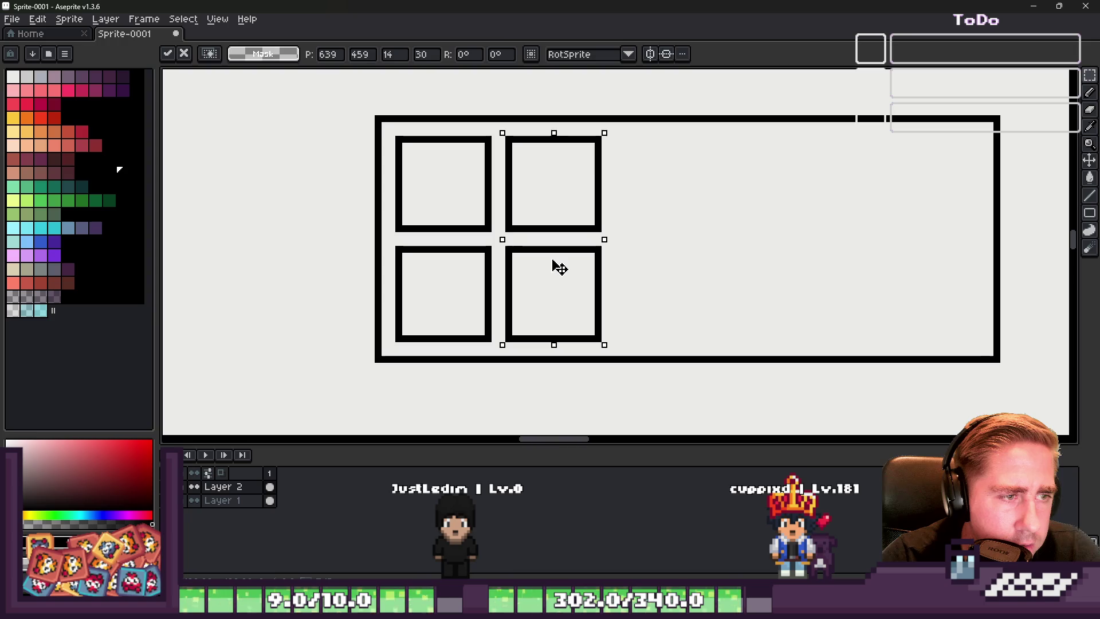
left_click(612, 200)
key("b")
left_click(651, 213)
scroll(645, 213, "up", 1)
scroll(664, 246, "down", 2)
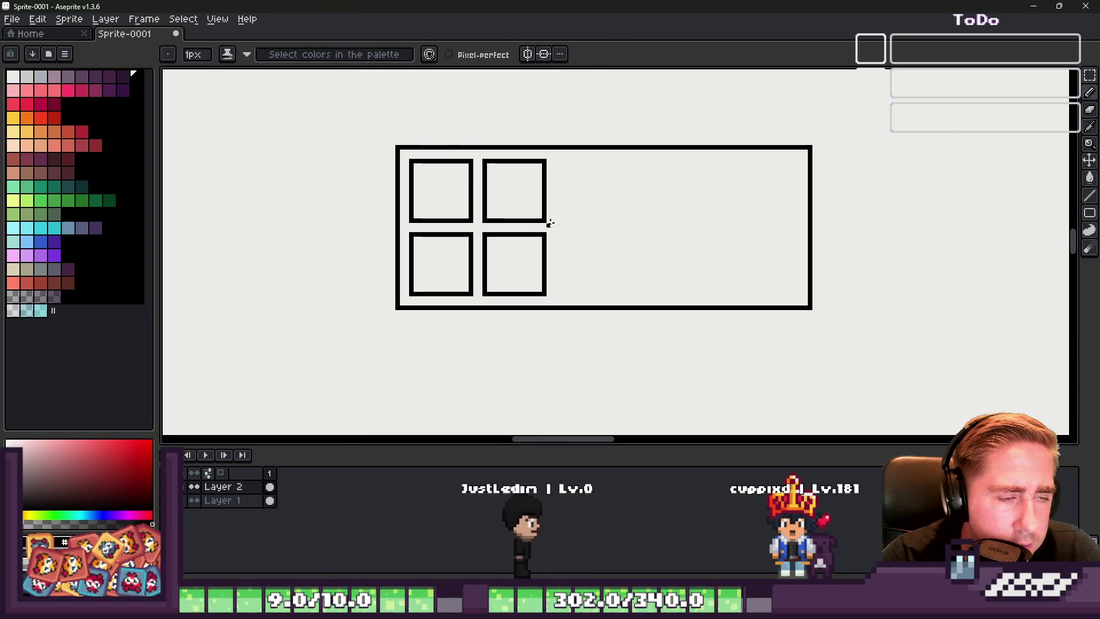
scroll(611, 213, "up", 1)
key("m")
scroll(395, 180, "up", 1)
scroll(395, 179, "down", 1)
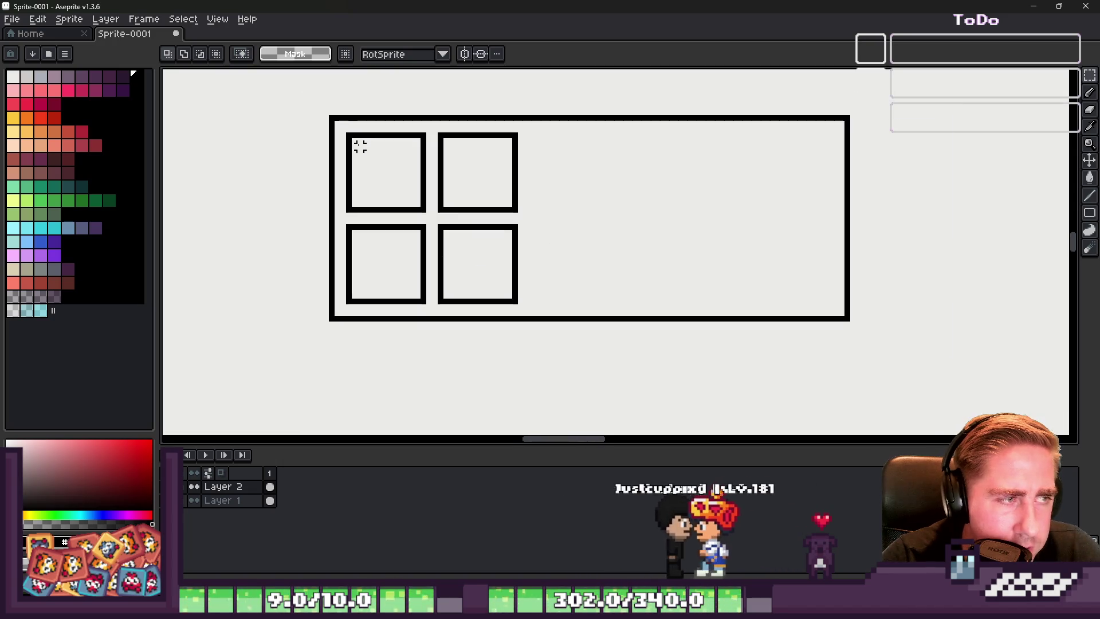
Step: Move the 2×2 slot grid to the frame's right end, undoing an accidental flip
left_click_drag(346, 134, 521, 306)
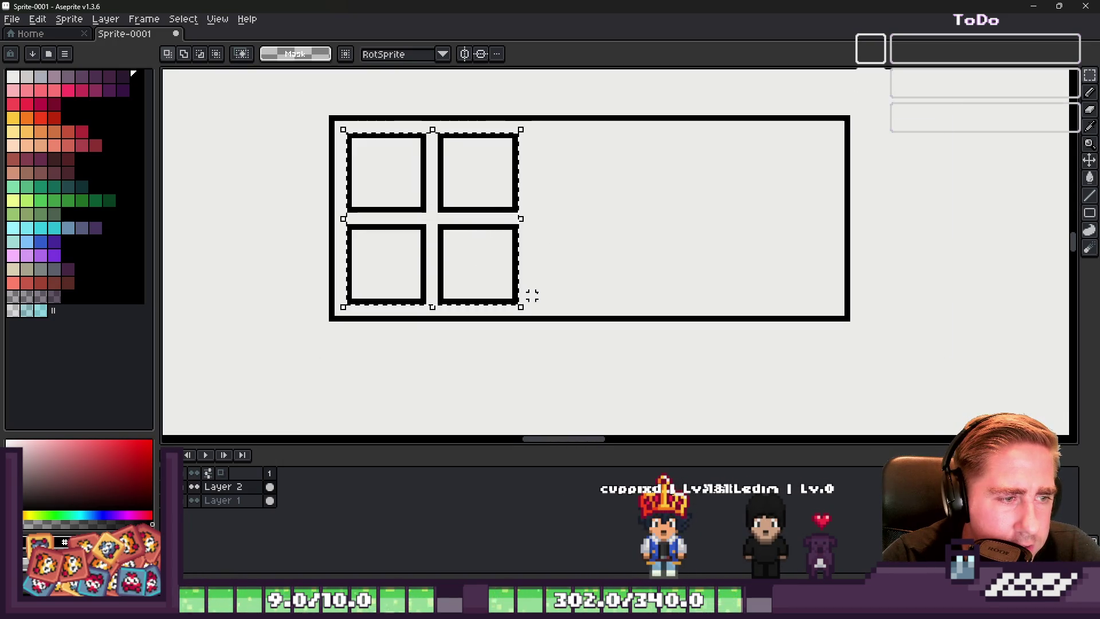
key("b")
scroll(635, 192, "up", 1)
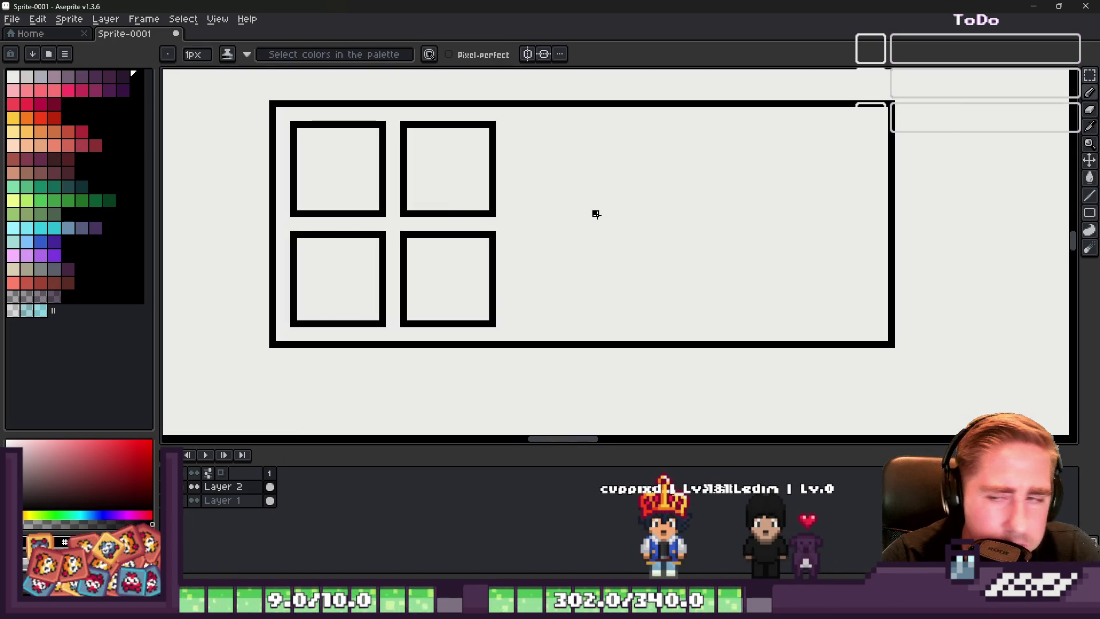
key("m")
left_click_drag(293, 125, 499, 322)
key("ctrl+z")
mouse_move(393, 290)
left_mouse_down()
mouse_move(775, 297)
mouse_move(551, 226)
mouse_move(277, 239)
mouse_move(474, 270)
mouse_move(607, 248)
left_mouse_up()
key("Escape")
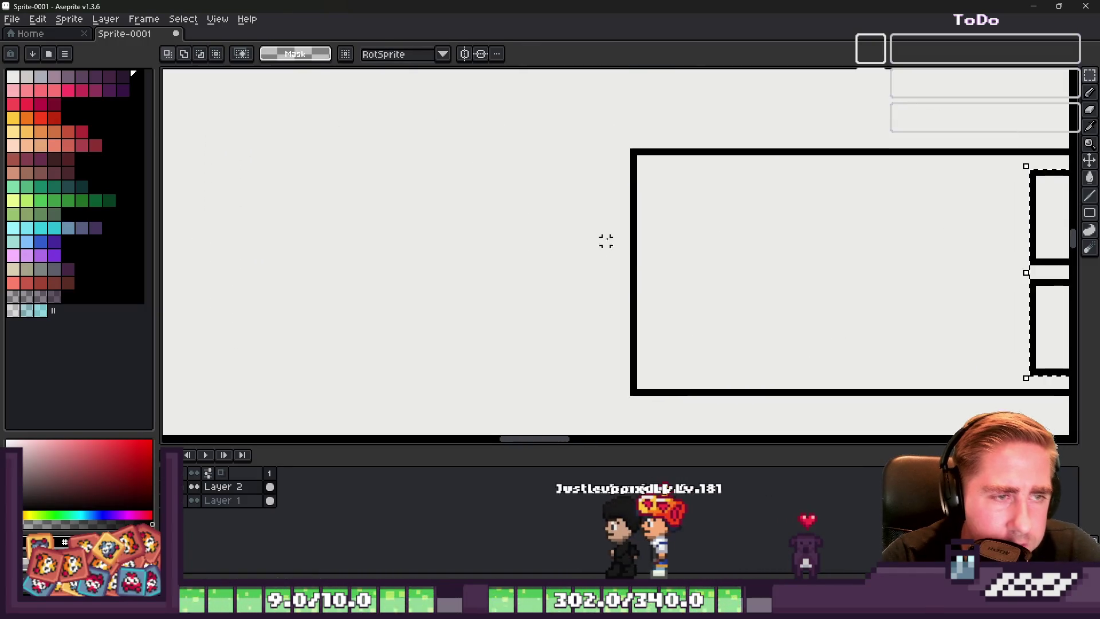
Step: Stretch the frame's left part to close the outline, and copy the grid to the left end
scroll(611, 152, "down", 3)
left_click_drag(581, 127, 732, 341)
mouse_move(685, 290)
left_mouse_down()
mouse_move(552, 290)
mouse_move(523, 260)
left_mouse_up()
left_click_drag(508, 107, 532, 339)
left_click_drag(538, 226, 742, 229)
key("ctrl+d")
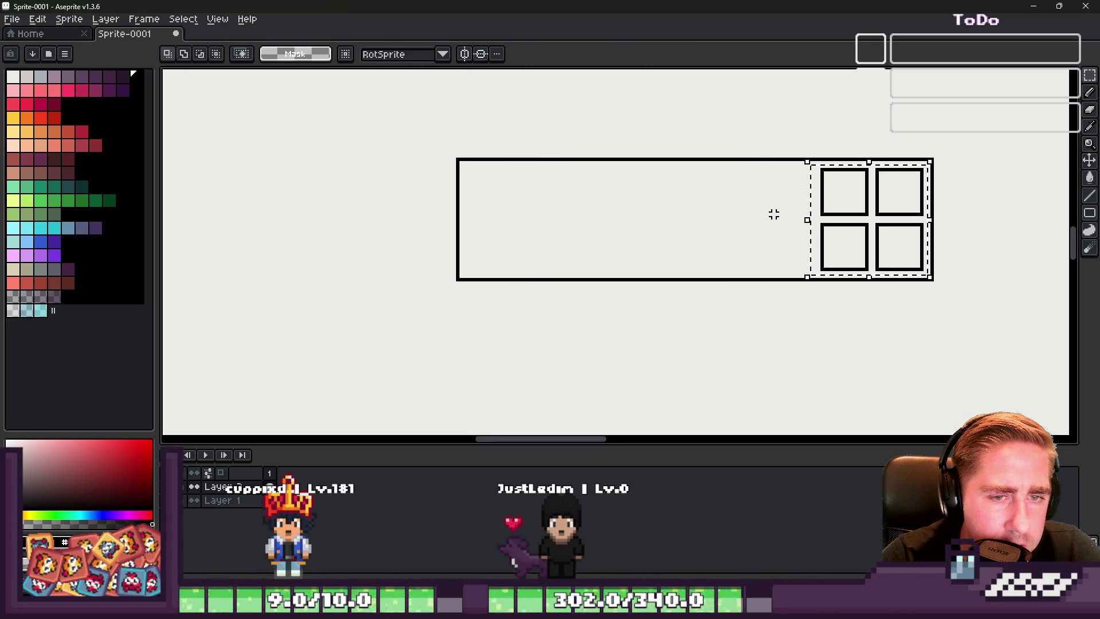
scroll(774, 214, "up", 2)
left_click_drag(860, 221, 339, 221)
Step: Copy the slot squares across the left side, deleting the extra sixth column to leave five
key("ctrl+d")
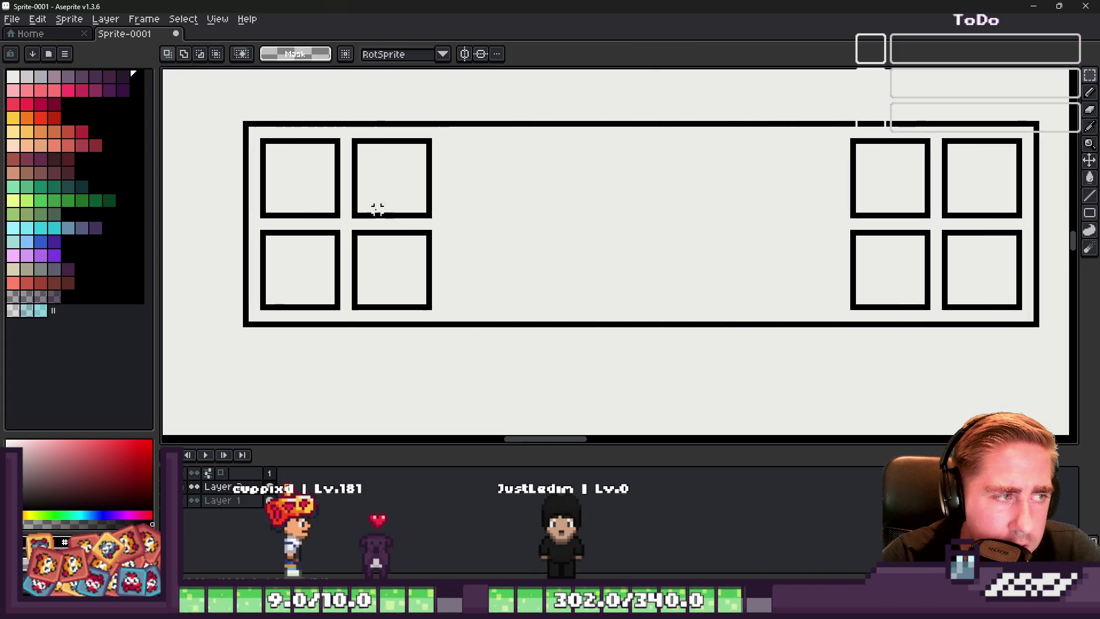
key("ctrl+shift+d")
left_click_drag(862, 223, 466, 231)
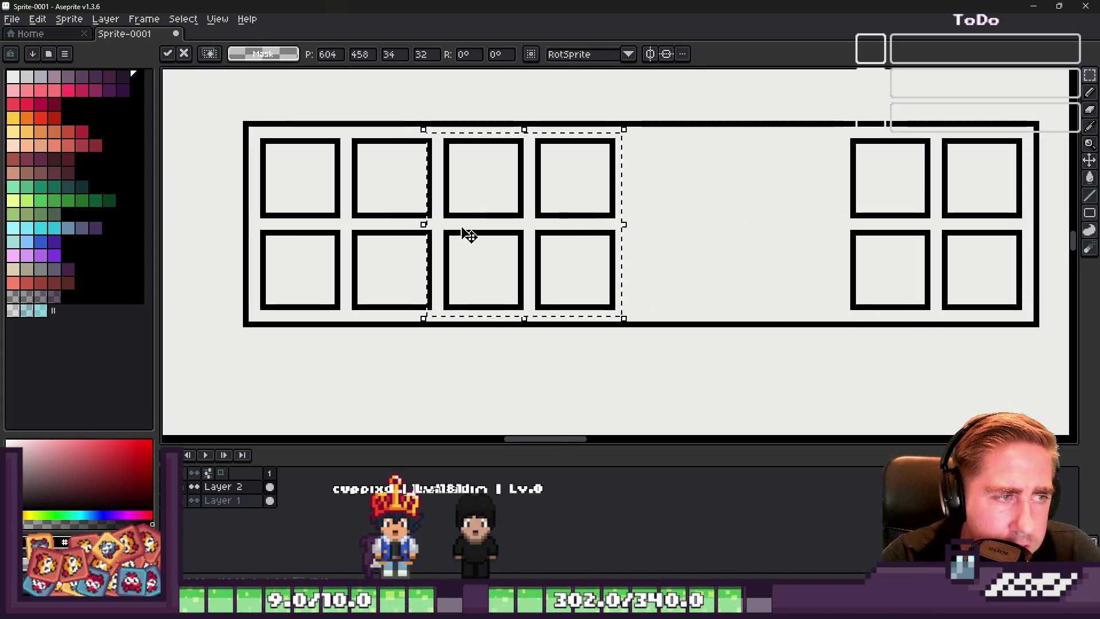
key("ctrl+d")
key("ctrl+shift+d")
mouse_move(886, 223)
left_mouse_down()
mouse_move(638, 229)
mouse_move(665, 229)
left_mouse_up()
key("ctrl+d")
mouse_move(710, 135)
left_mouse_down()
mouse_move(823, 300)
mouse_move(807, 336)
left_mouse_up()
key("Delete")
Step: Sample the black outline colour and switch to the Pencil
key("i")
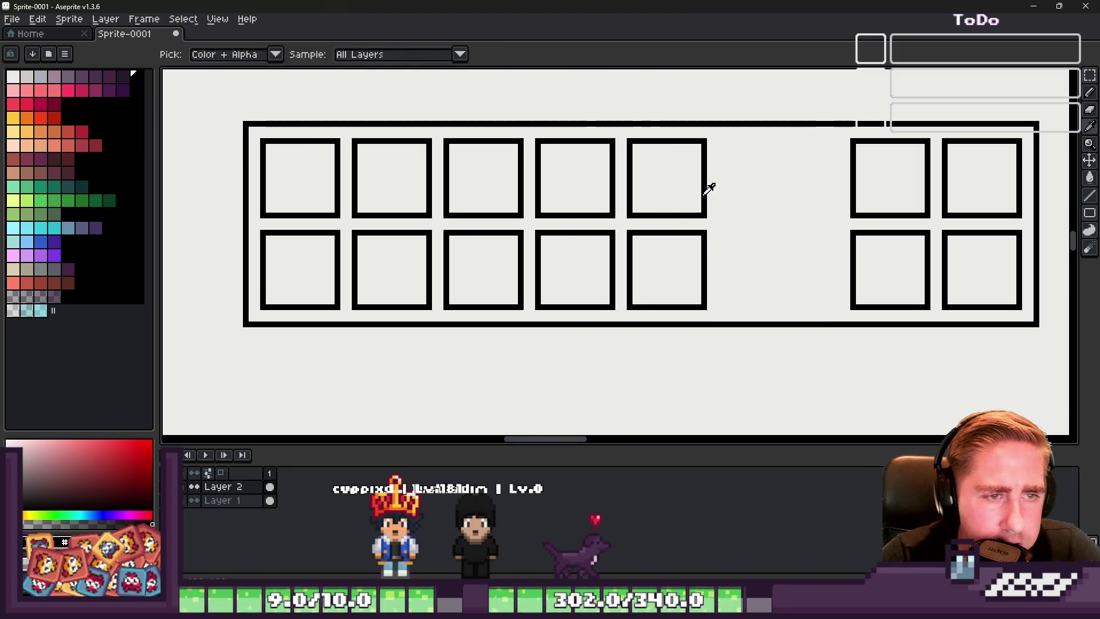
key("b")
scroll(750, 212, "up", 2)
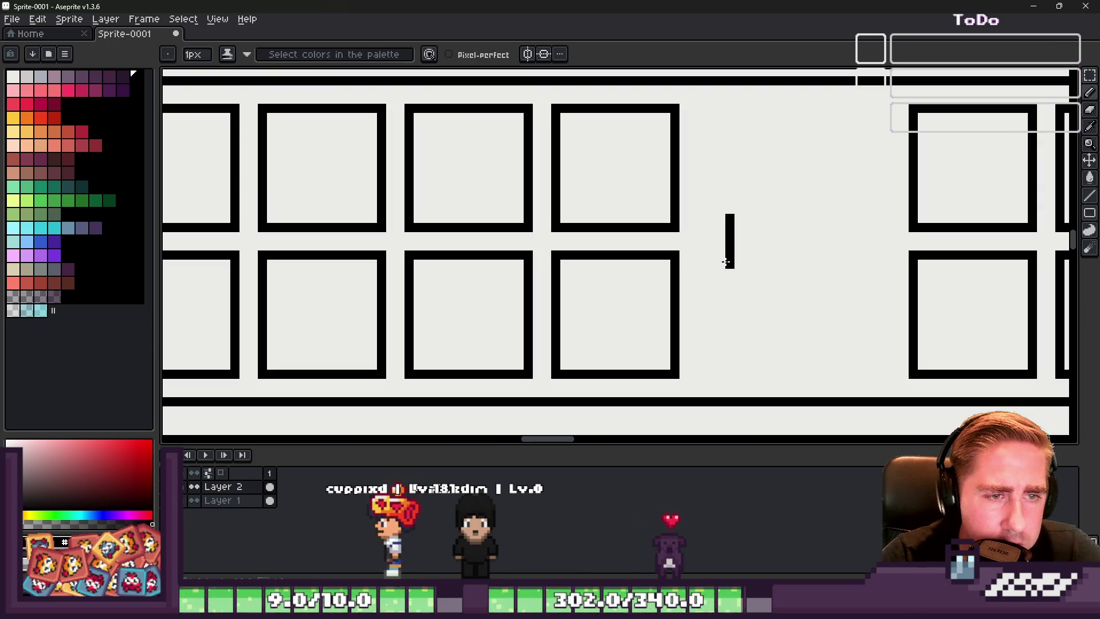
Step: Draw the arrow's outline pointing toward the right-hand grid, removing a stray stroke
left_click_drag(727, 258, 757, 264)
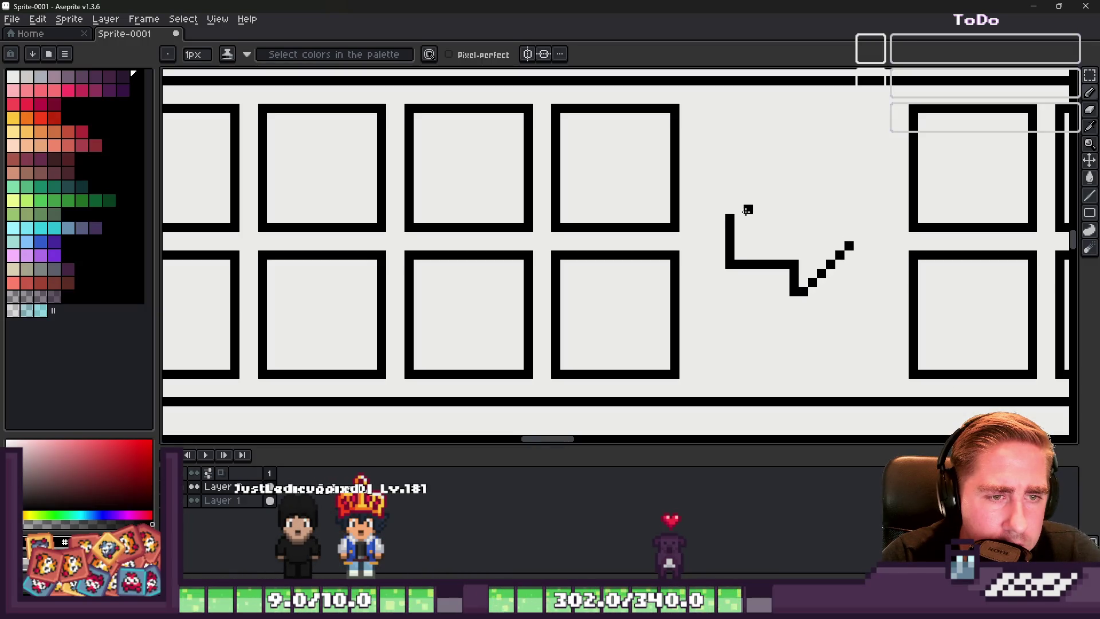
left_click_drag(733, 216, 793, 218)
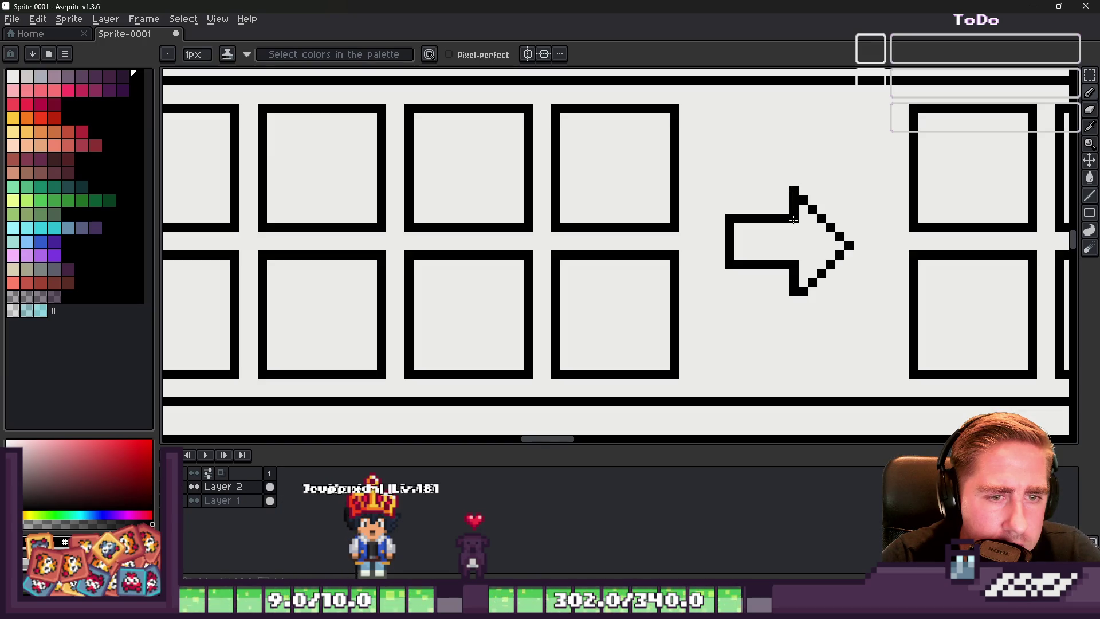
key("ctrl+z")
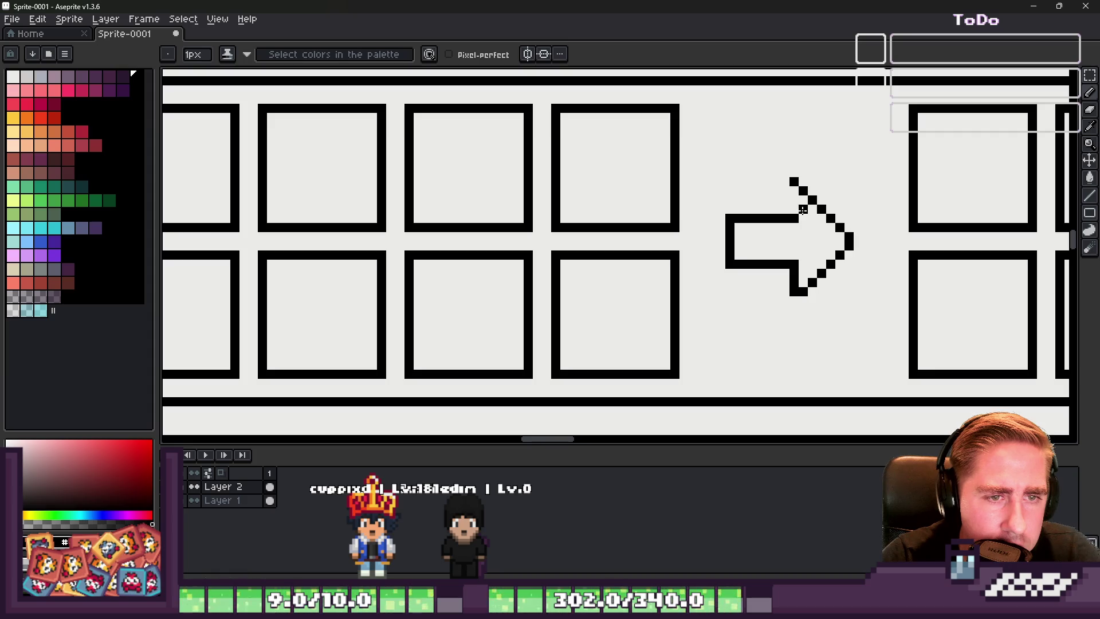
scroll(791, 182, "down", 2)
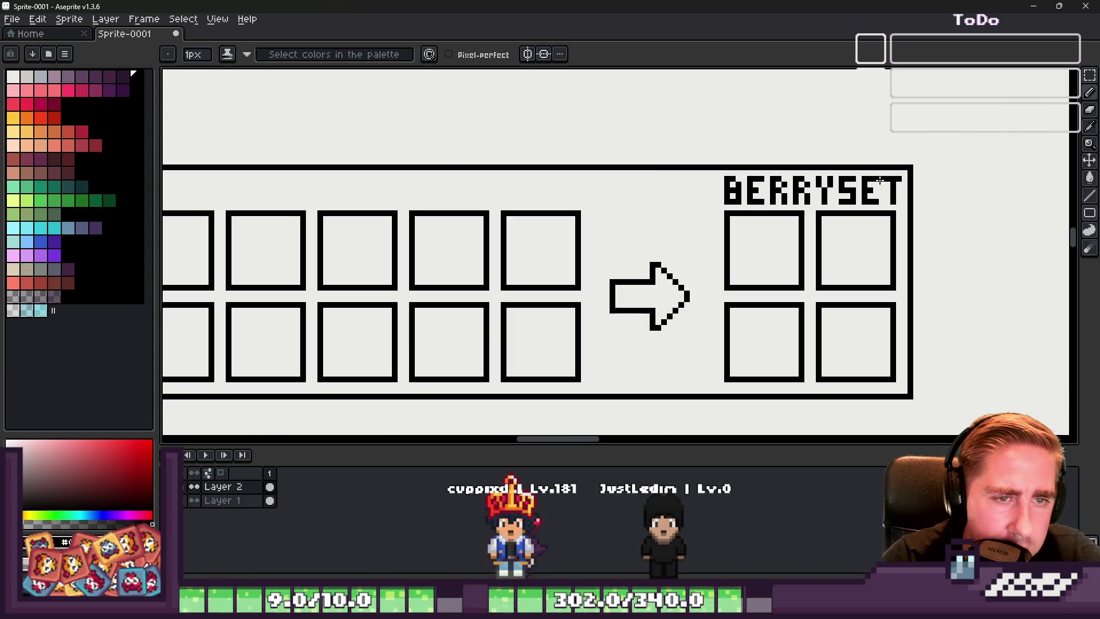
scroll(803, 182, "up", 2)
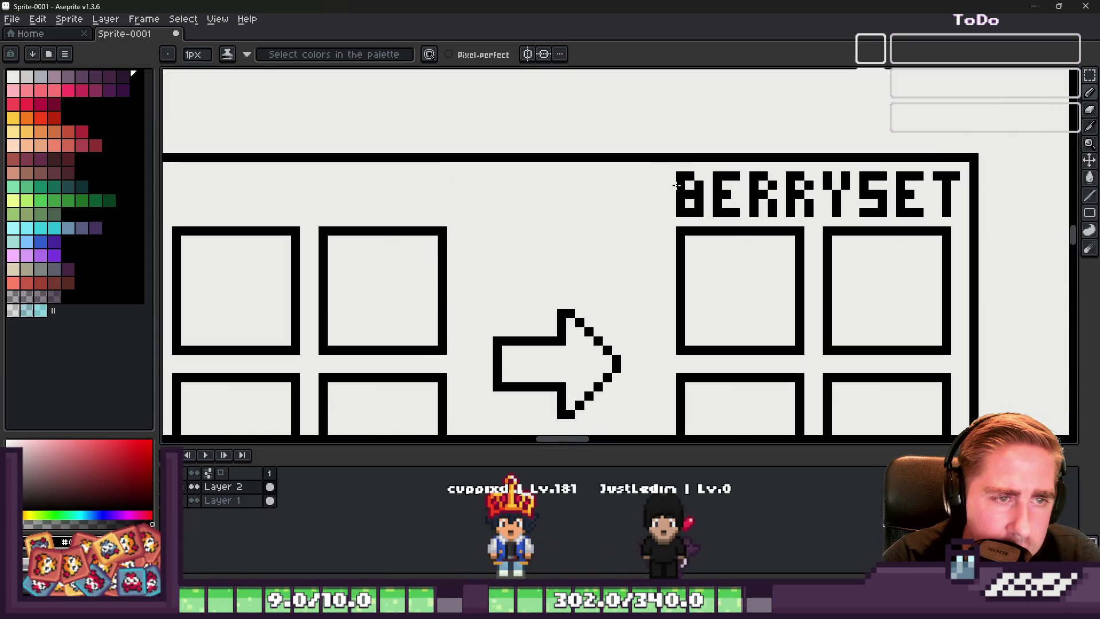
scroll(677, 185, "up", 3)
scroll(685, 211, "down", 3)
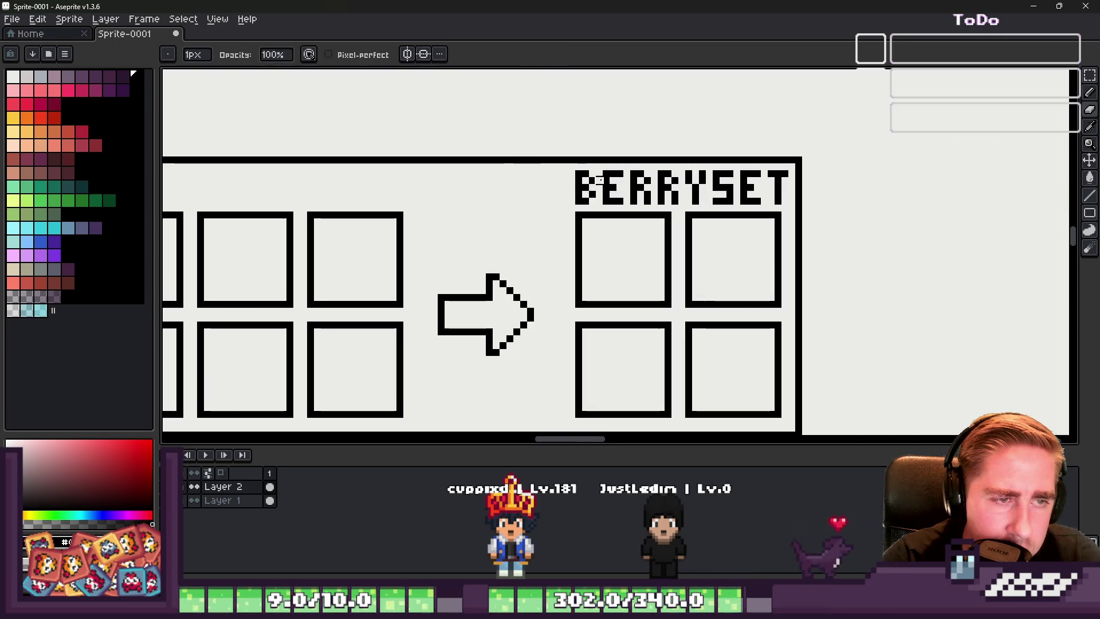
scroll(571, 181, "up", 1)
Step: Select the BERRYSET title and nudge it into place above the output slots
key("m")
left_click_drag(577, 164, 1008, 233)
key("Left")
key("Right")
key("Return")
scroll(864, 191, "down", 3)
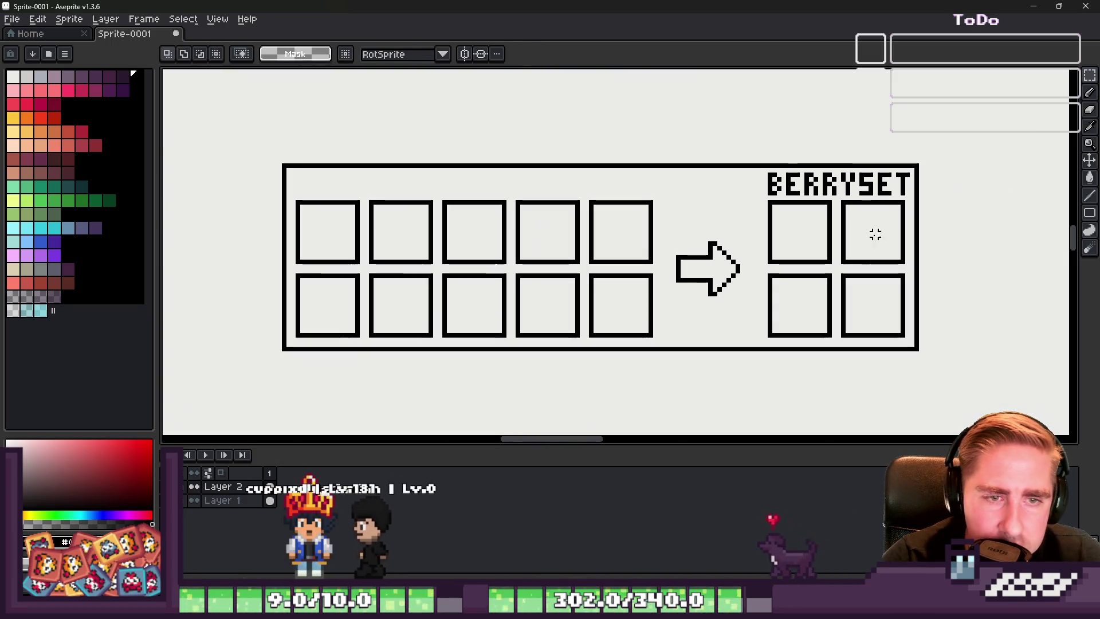
scroll(883, 223, "down", 2)
scroll(727, 218, "up", 4)
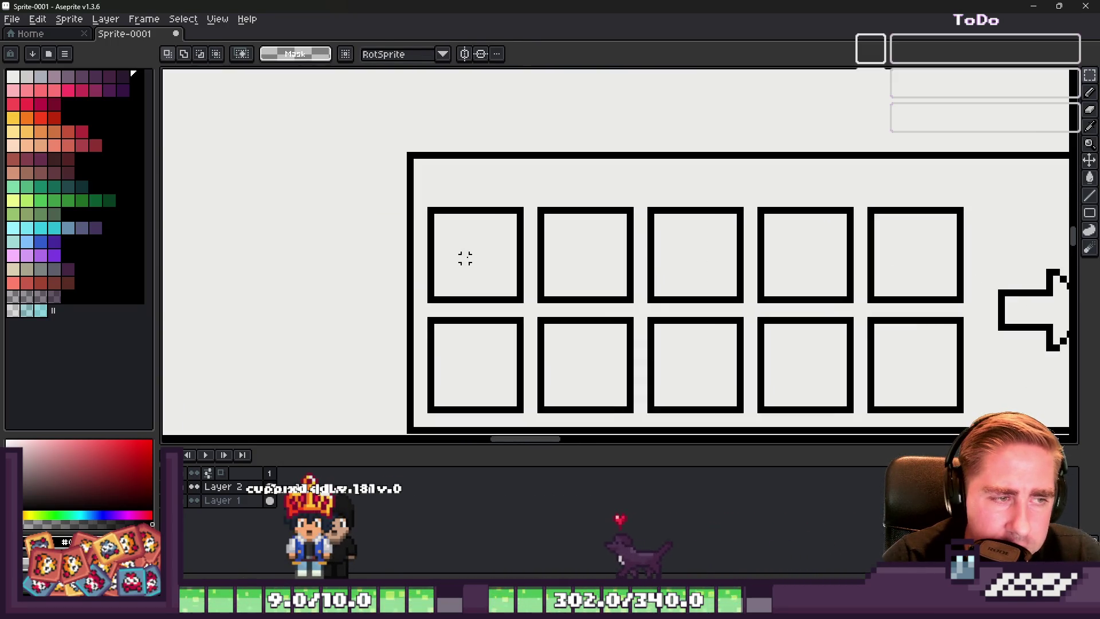
scroll(465, 259, "up", 4)
key("b")
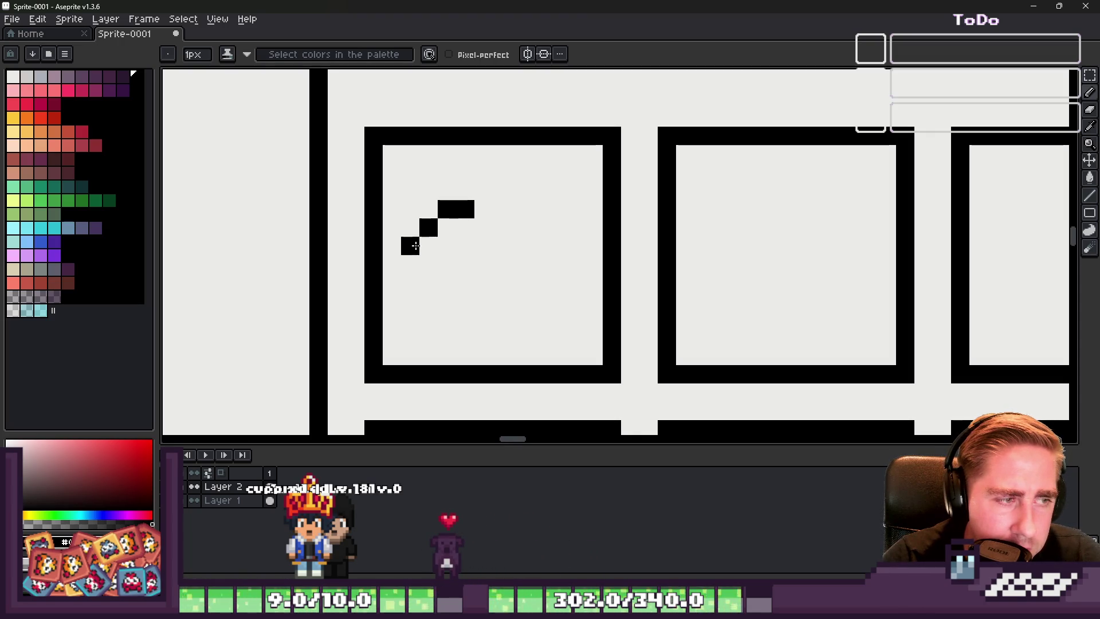
Step: Sketch the fruit outline in the first input slot
mouse_move(415, 269)
left_mouse_down()
mouse_move(410, 286)
mouse_move(446, 333)
mouse_move(515, 323)
left_mouse_up()
key("ctrl+z")
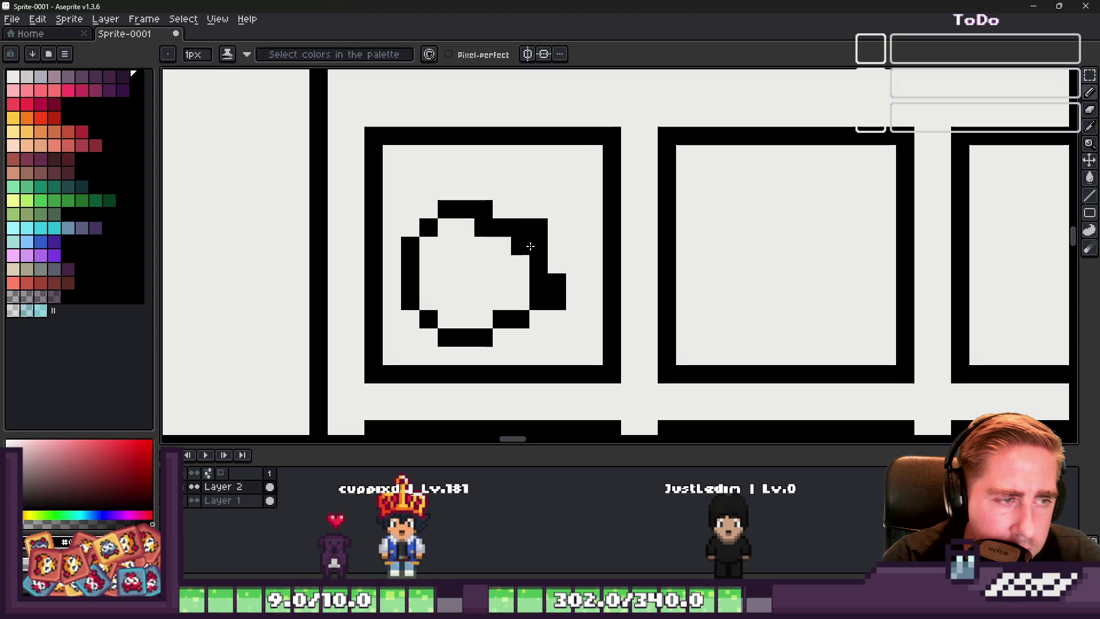
scroll(545, 180, "down", 3)
scroll(515, 209, "up", 3)
Step: Draw the bag outline in the second slot
mouse_move(669, 136)
left_mouse_down()
mouse_move(691, 136)
mouse_move(565, 252)
mouse_move(676, 284)
mouse_move(725, 117)
left_mouse_up()
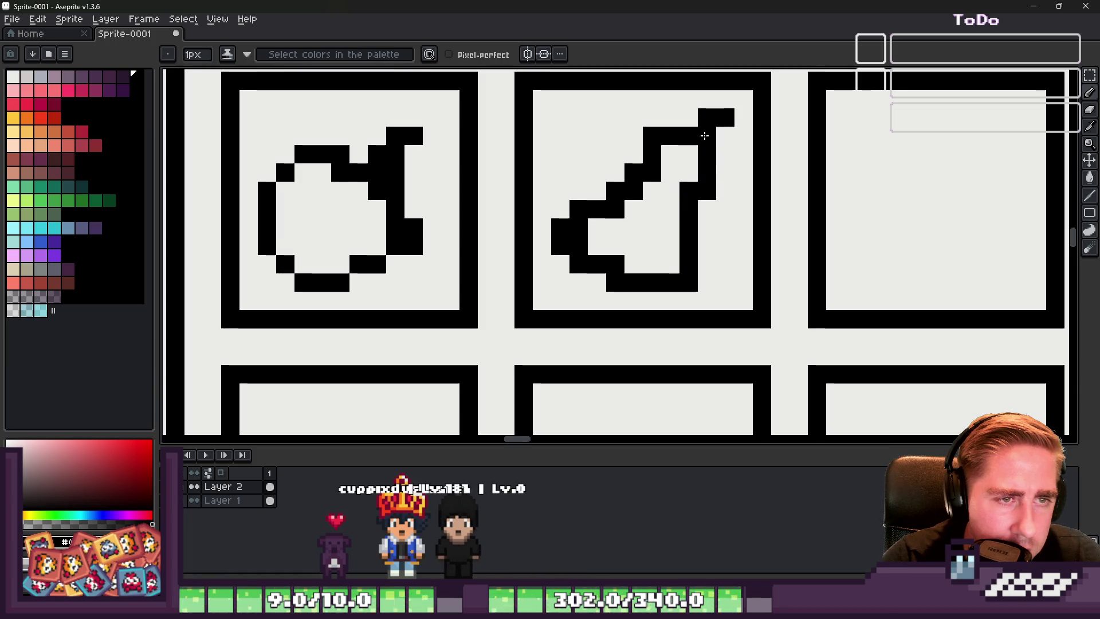
scroll(446, 183, "down", 4)
scroll(600, 179, "up", 2)
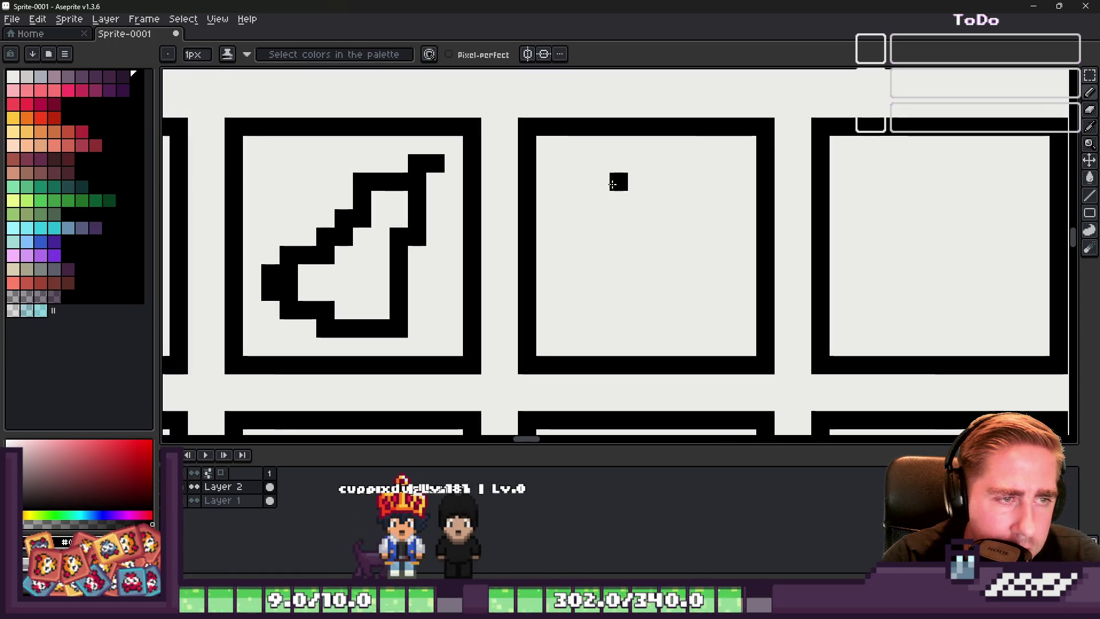
Step: Clean up the bag outline, erasing a stray pixel and adding edge pixels
left_click(344, 238)
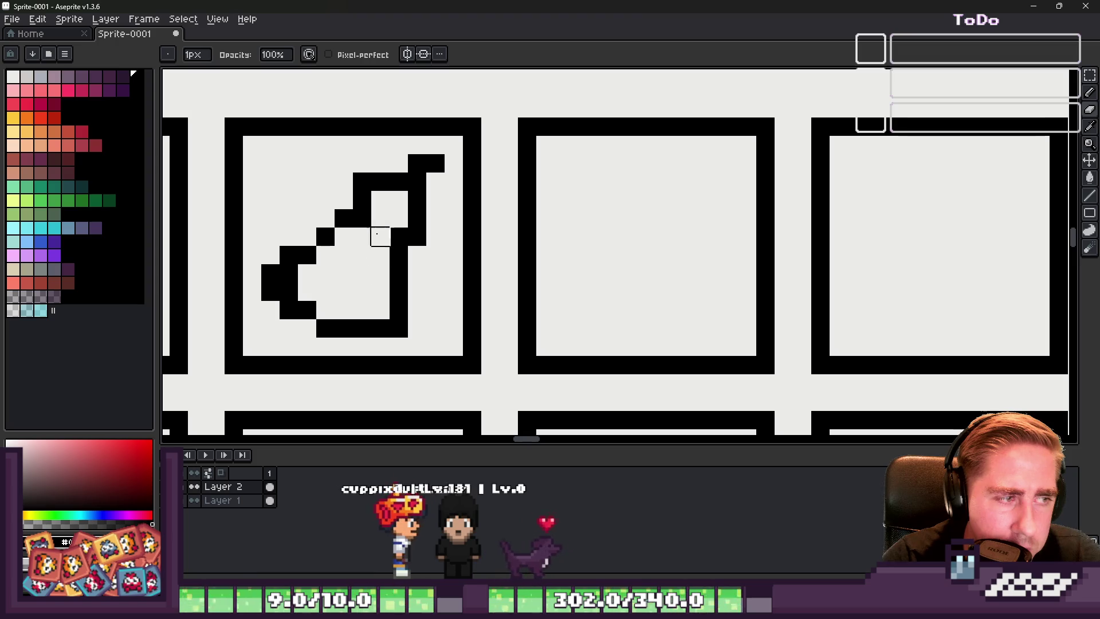
key("b")
left_click_drag(288, 328, 362, 346)
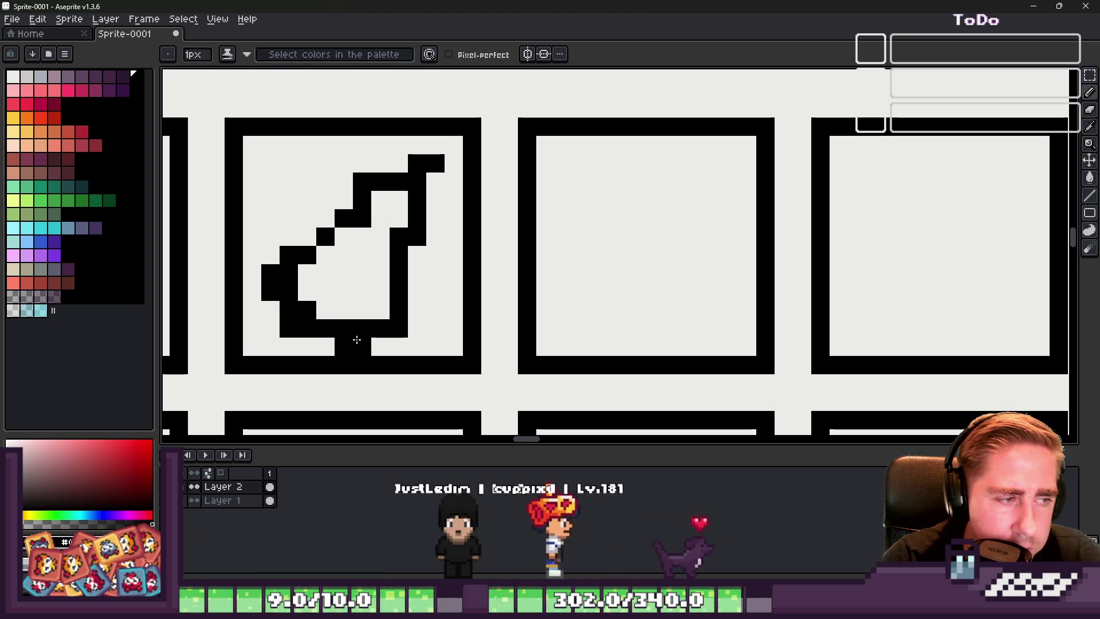
key("e")
scroll(329, 241, "down", 3)
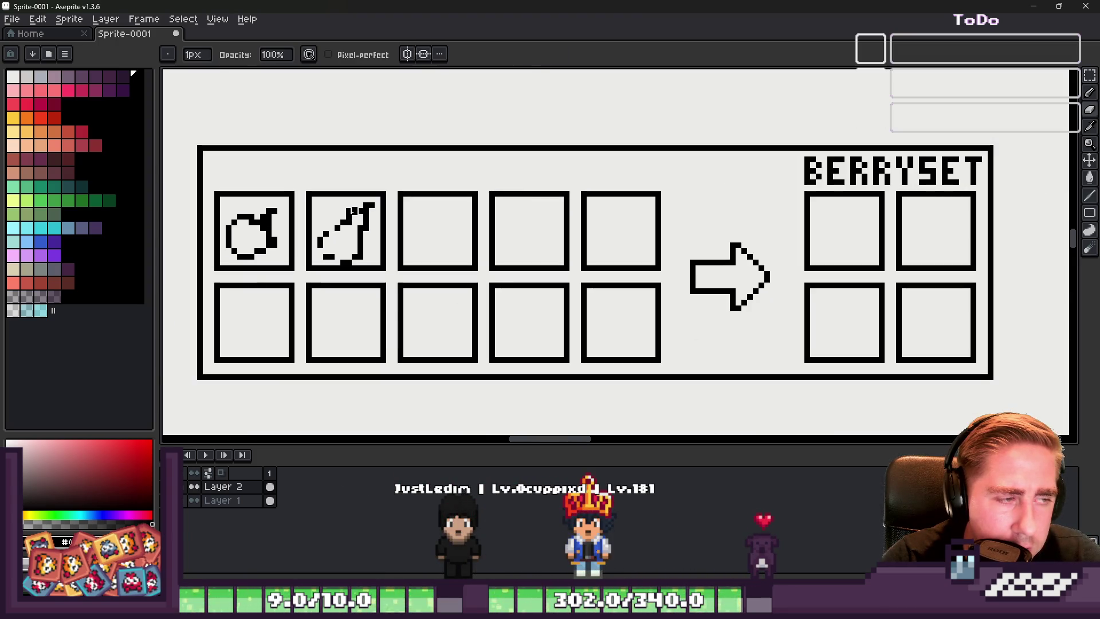
scroll(361, 245, "up", 2)
scroll(373, 245, "down", 1)
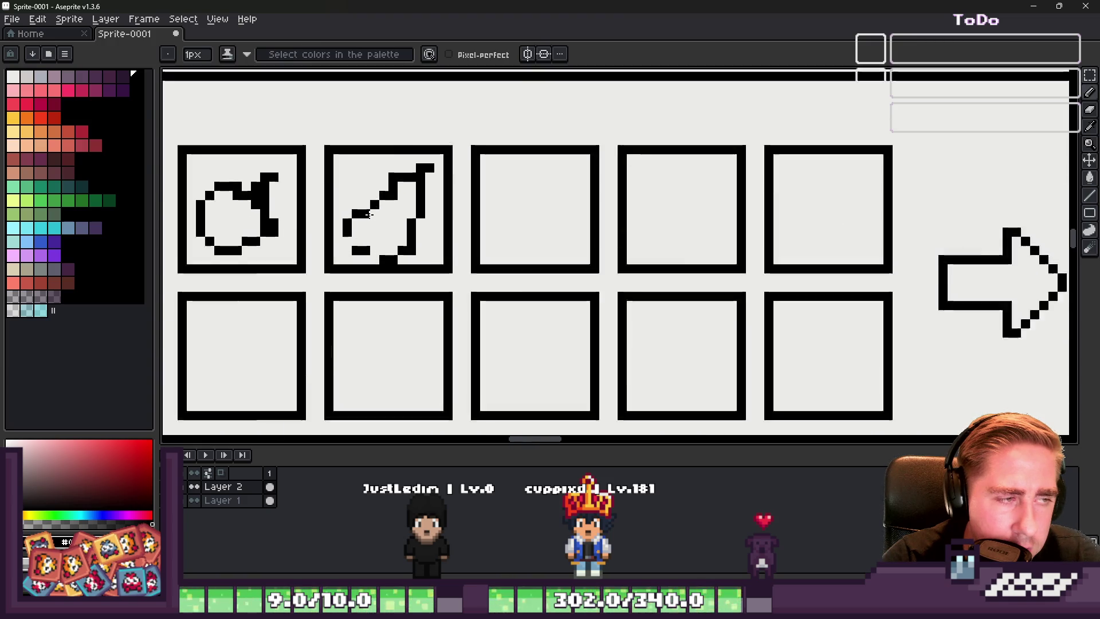
scroll(404, 171, "up", 1)
key("b")
left_click_drag(392, 172, 379, 175)
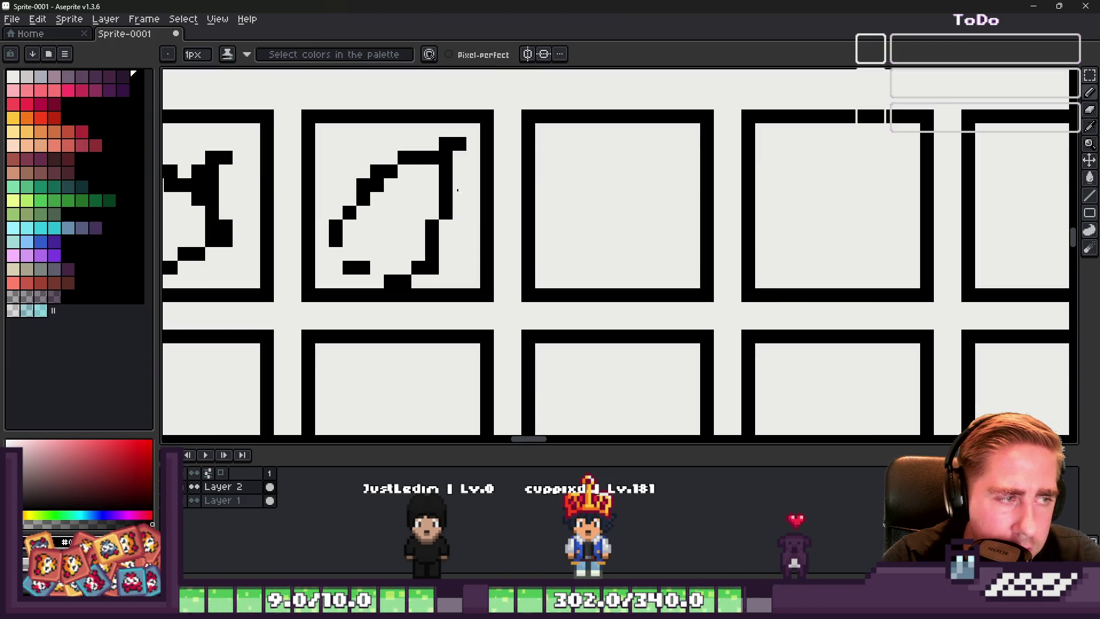
scroll(398, 194, "down", 1)
scroll(522, 184, "up", 1)
Step: Draw the boot, round fruit and twin-berry outlines in the third to fifth slots
mouse_move(634, 143)
left_mouse_down()
mouse_move(598, 221)
mouse_move(708, 250)
mouse_move(683, 180)
mouse_move(644, 147)
mouse_move(648, 156)
left_mouse_up()
scroll(644, 147, "down", 2)
scroll(655, 151, "up", 2)
left_click(655, 151)
scroll(662, 169, "up", 2)
scroll(662, 169, "down", 2)
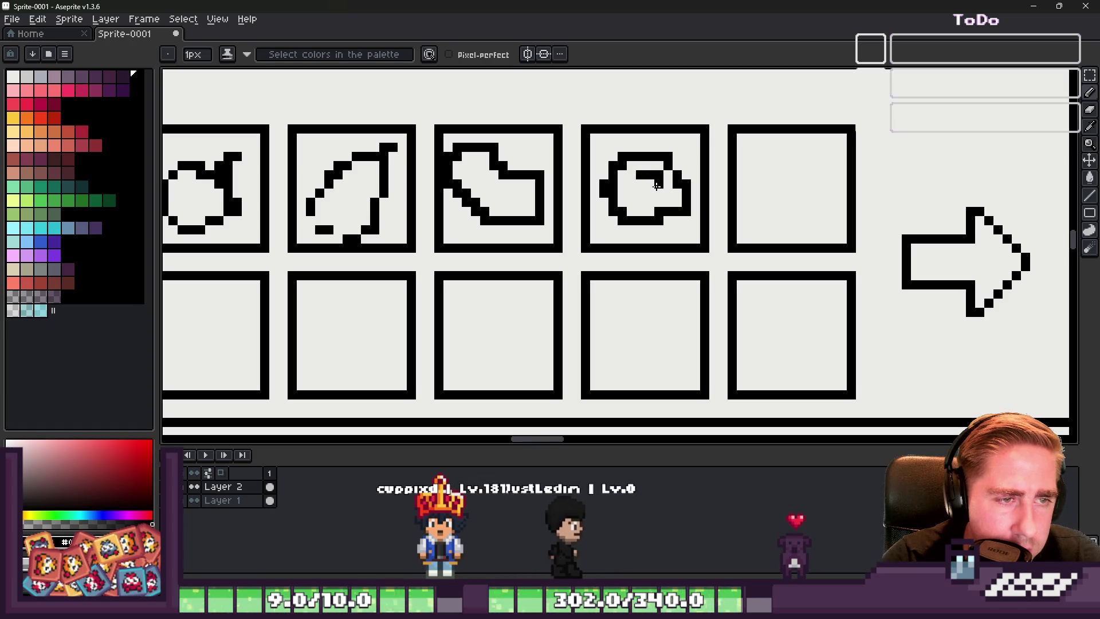
scroll(652, 172, "down", 2)
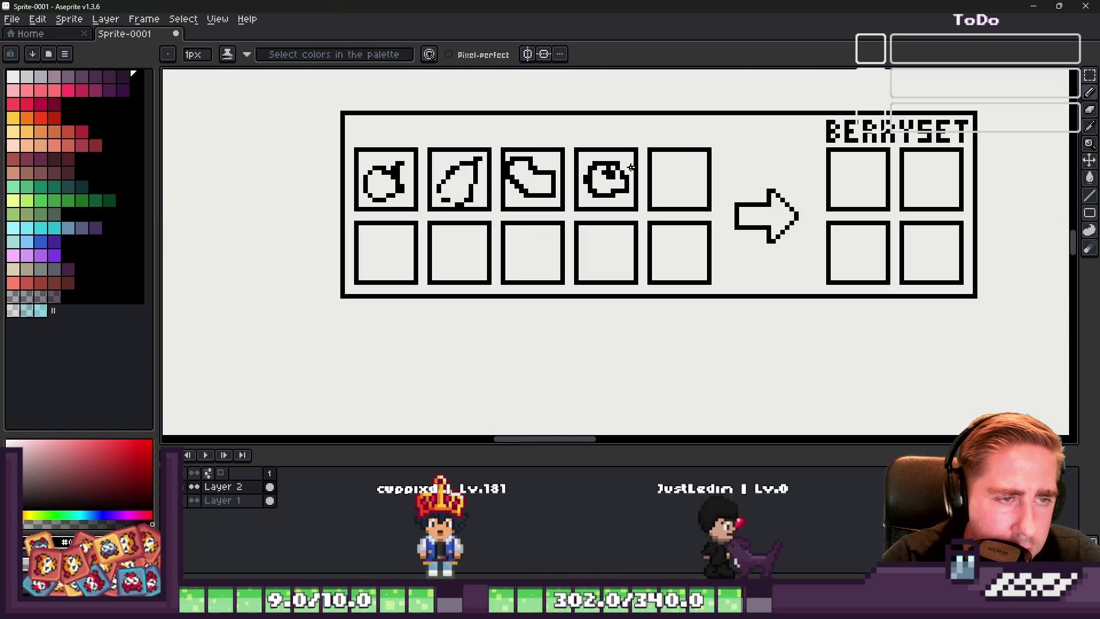
left_click(680, 172)
scroll(680, 172, "up", 3)
mouse_move(668, 156)
left_mouse_down()
mouse_move(620, 200)
mouse_move(620, 221)
mouse_move(687, 209)
mouse_move(702, 230)
mouse_move(699, 261)
mouse_move(674, 232)
mouse_move(605, 246)
mouse_move(659, 252)
left_mouse_up()
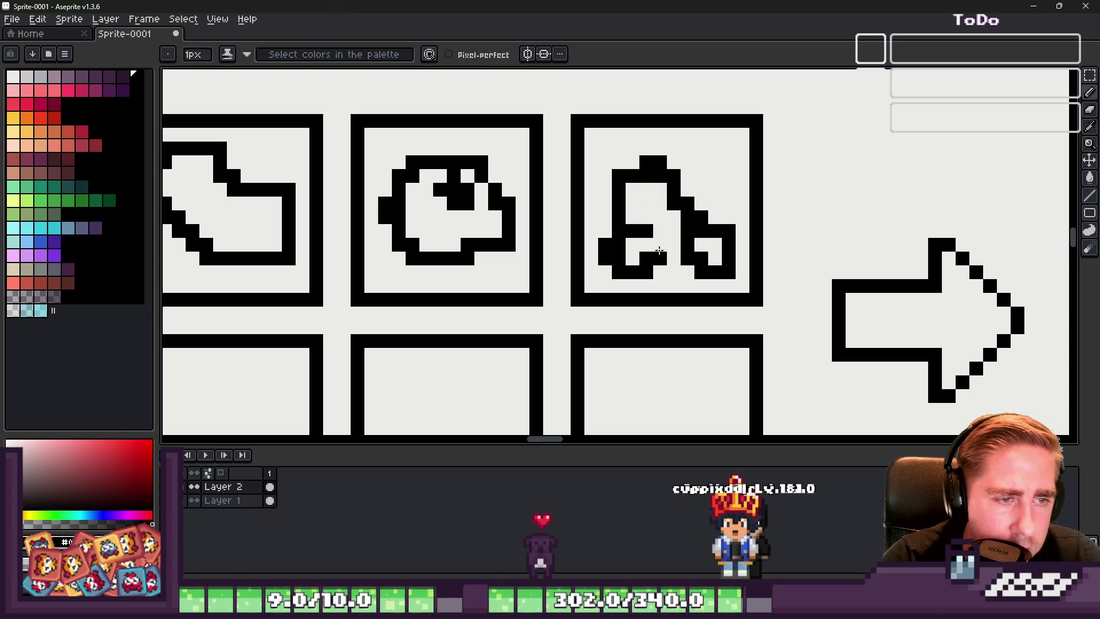
scroll(654, 216, "down", 3)
scroll(835, 269, "up", 7)
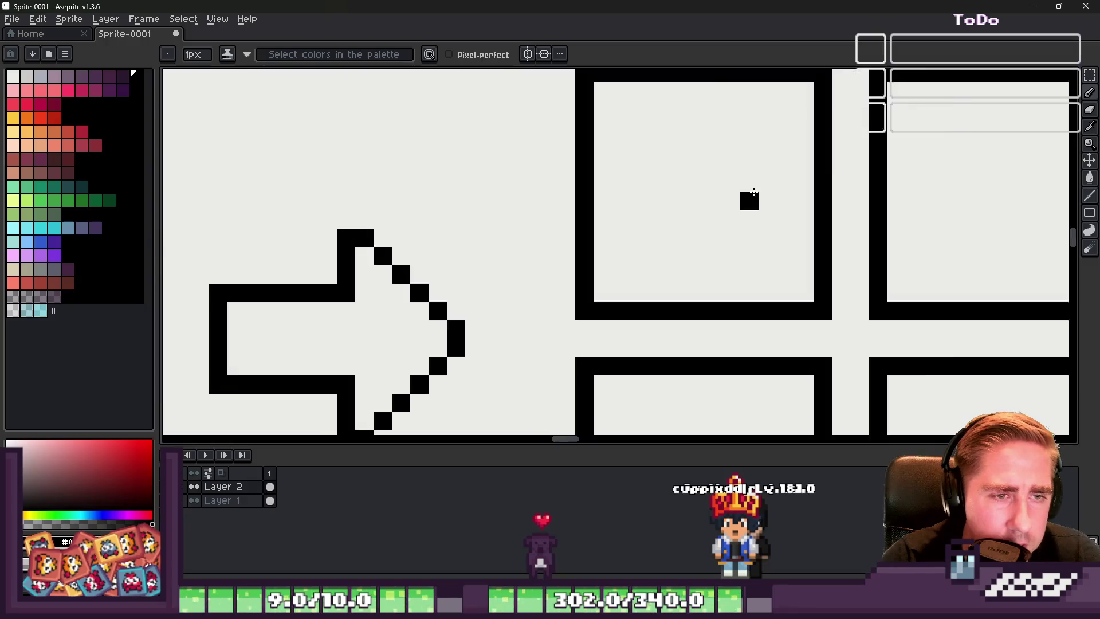
Step: Stamp three sparkle crosses in the first output slot with a 2px brush
key("plus")
key("plus")
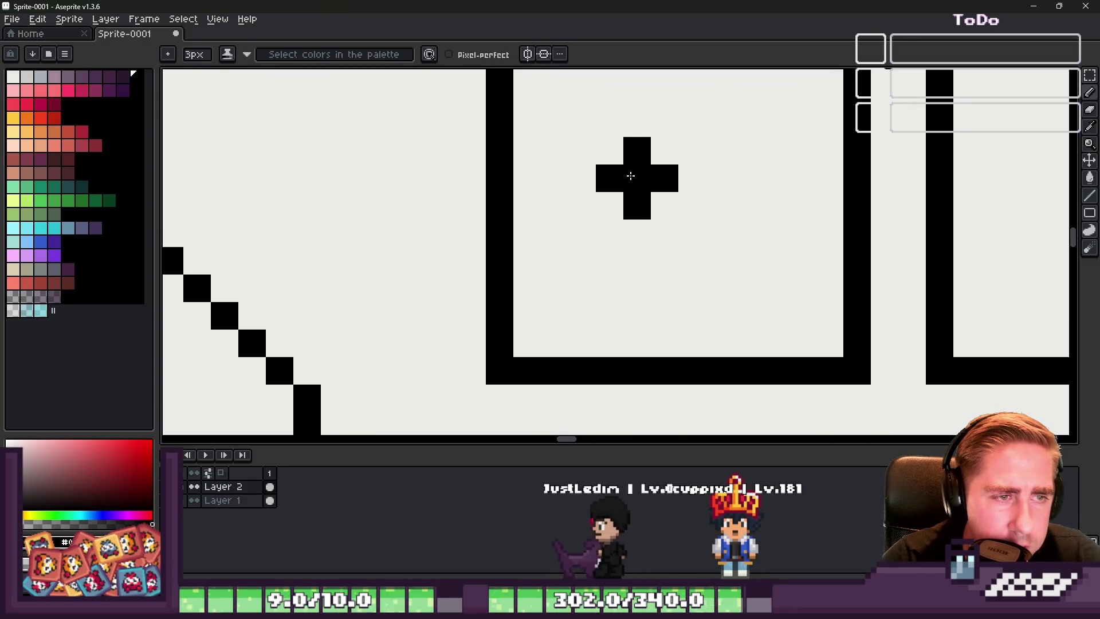
left_click(610, 150)
left_click(708, 186)
left_click(637, 233)
Step: Stamp round berry dots in the second output slot with a larger brush
scroll(640, 320, "down", 3)
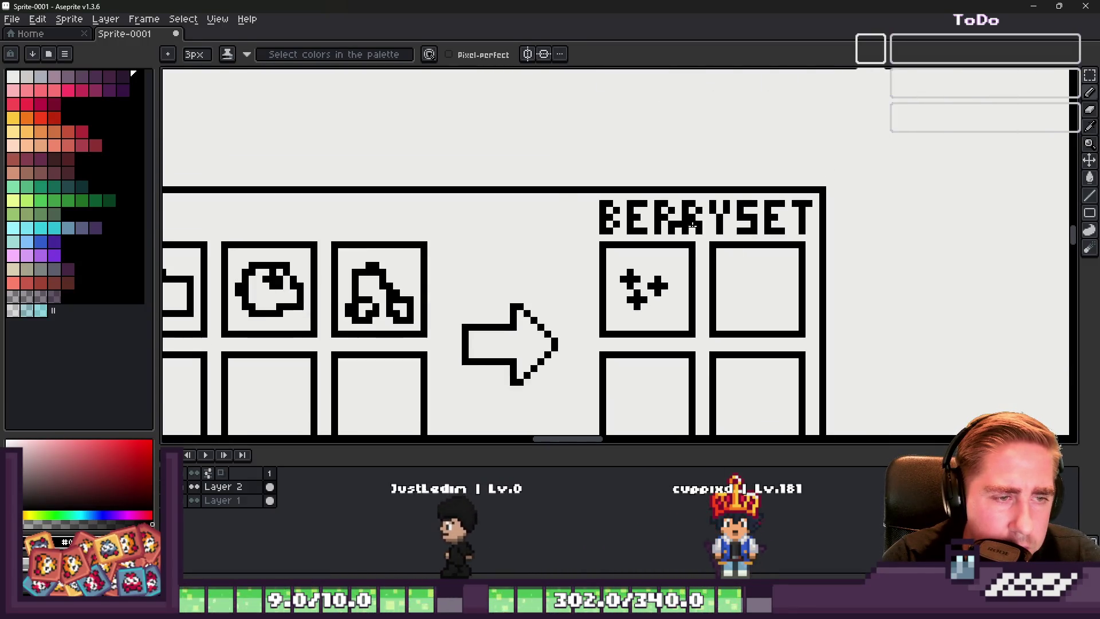
scroll(757, 323, "up", 2)
key("v")
key("b")
key("plus")
key("plus")
left_click(742, 204)
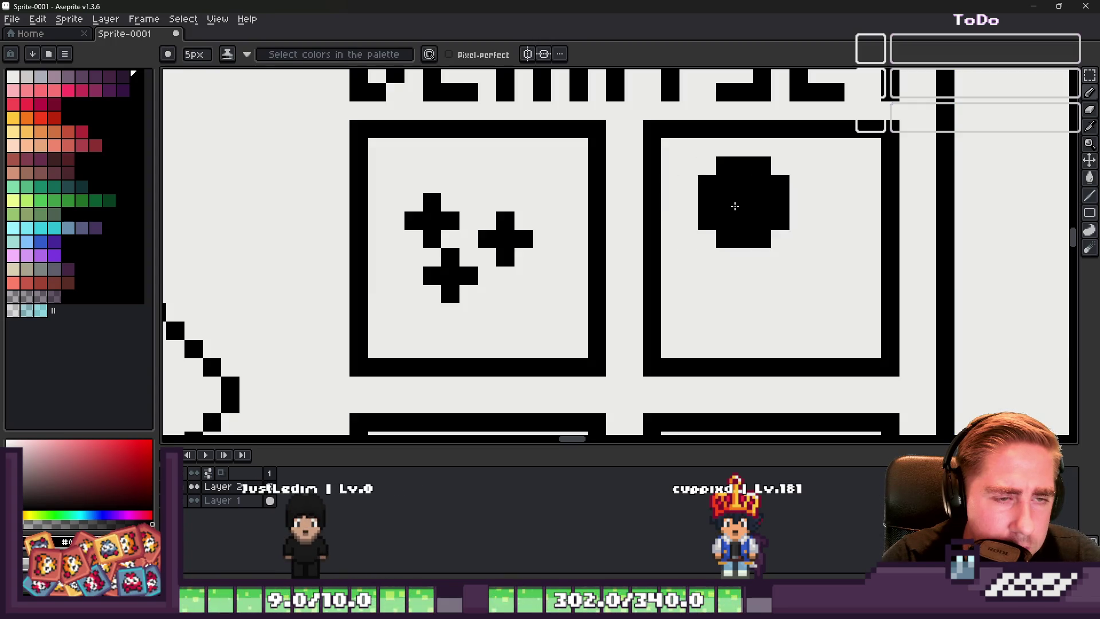
left_click(819, 292)
Step: Paint a solid black berry blob in the lower-left output slot with a 2px brush
scroll(696, 160, "down", 3)
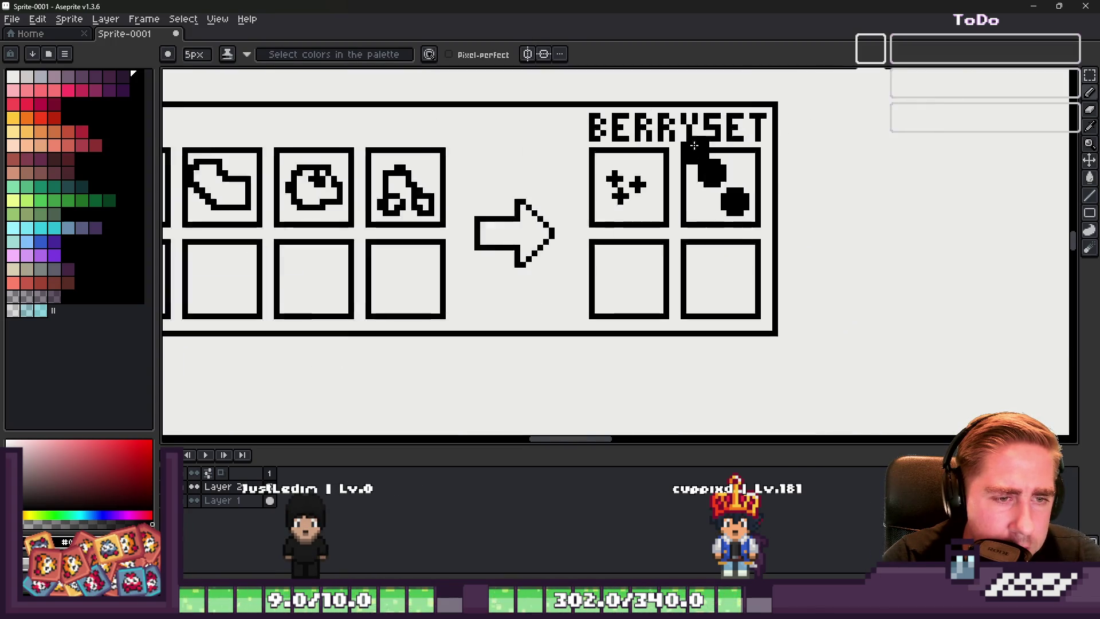
scroll(724, 200, "up", 2)
key("v")
key("b")
scroll(711, 172, "down", 3)
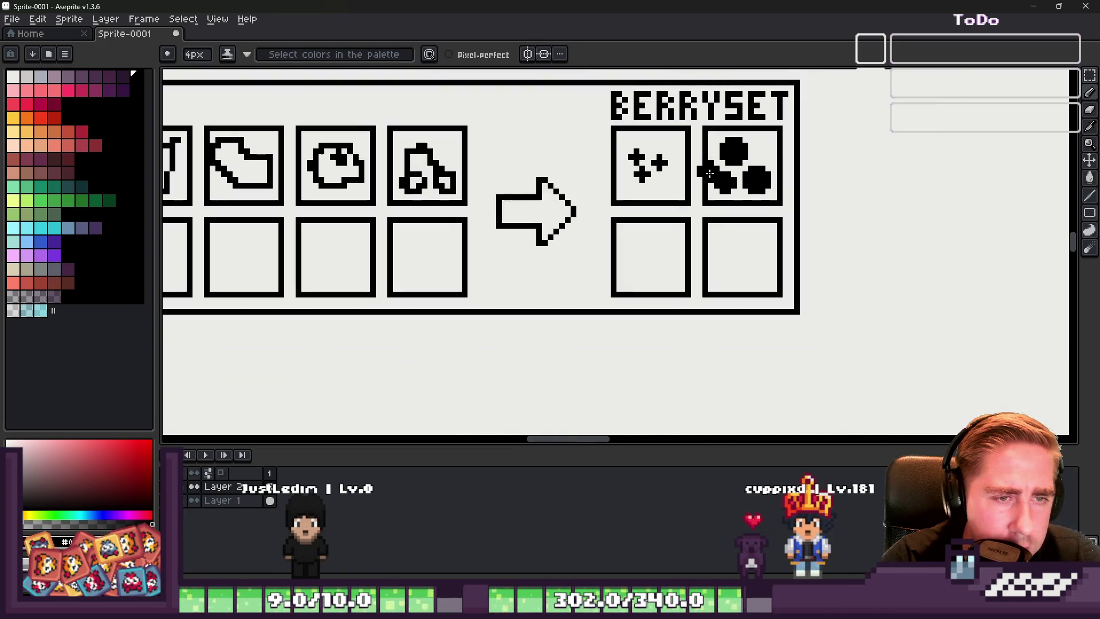
scroll(643, 252, "up", 3)
key("v")
key("b")
scroll(631, 241, "up", 1)
key("v")
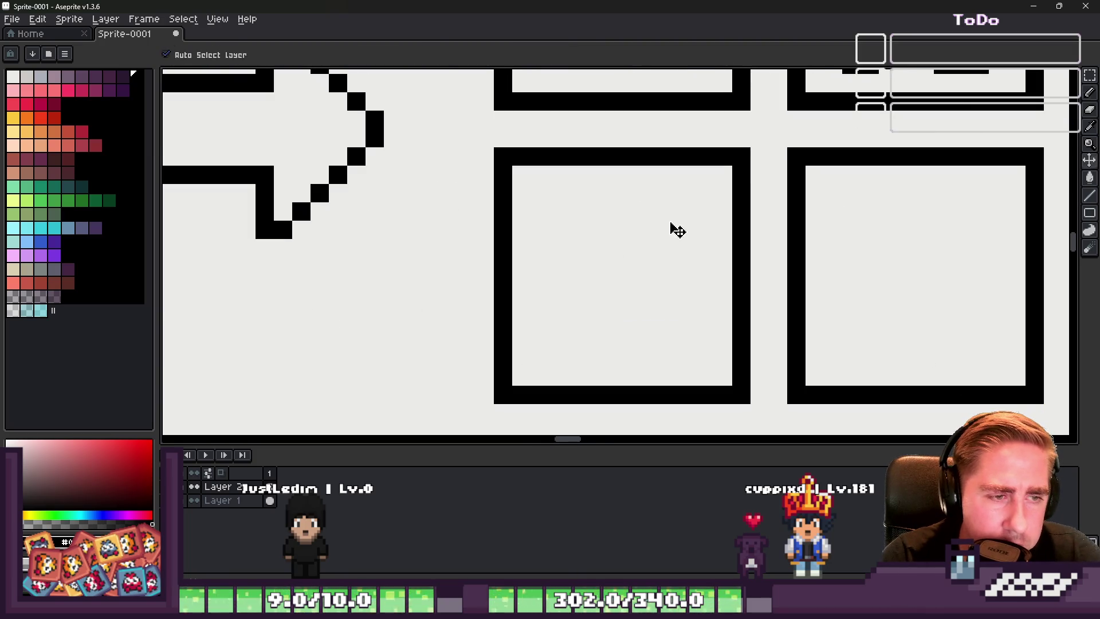
key("b")
left_click(646, 212)
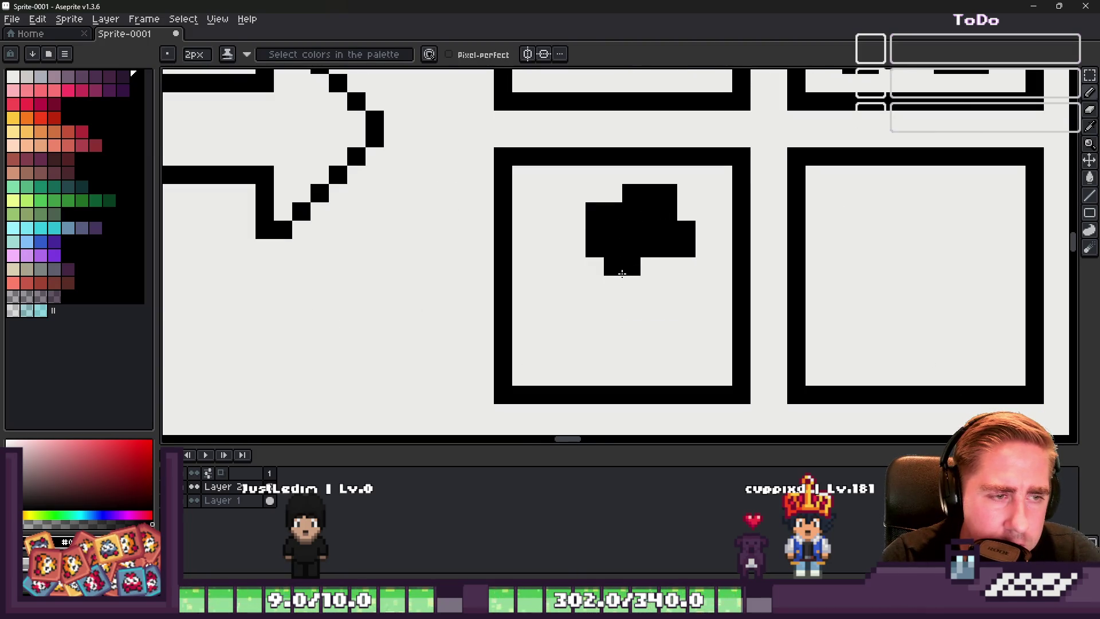
left_click(677, 275)
left_click(603, 331)
left_click(585, 349)
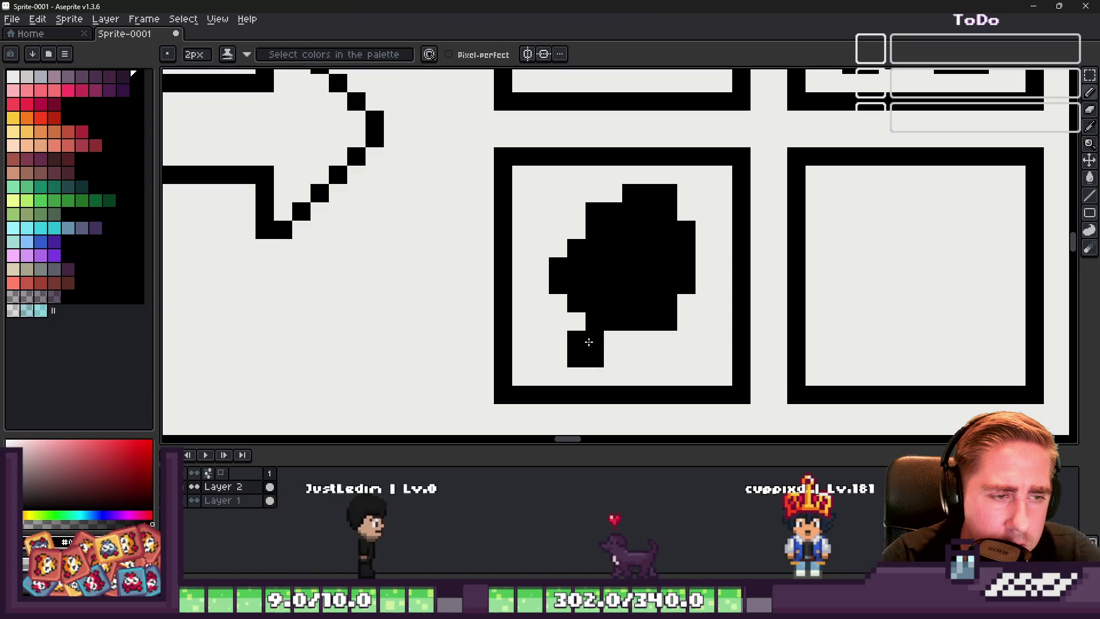
left_click(567, 313)
left_click(641, 330)
Step: Paint a second solid berry blob in the lower-right output slot
scroll(678, 278, "down", 3)
scroll(828, 300, "up", 3)
left_click(703, 166)
left_click_drag(666, 172, 635, 248)
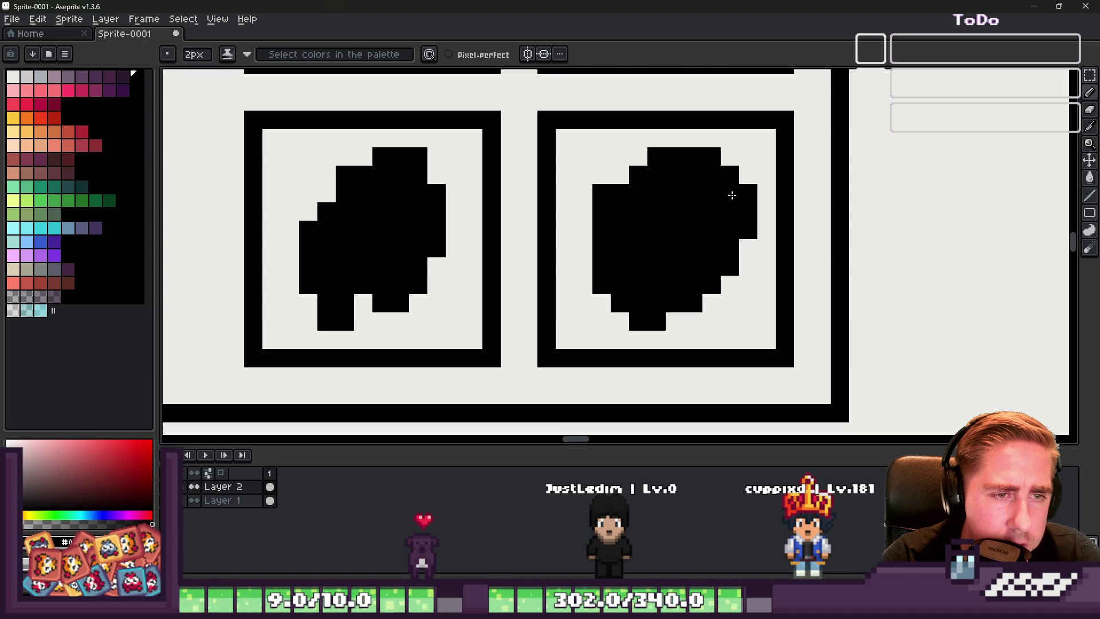
scroll(733, 195, "down", 2)
scroll(745, 183, "up", 1)
scroll(745, 180, "down", 2)
scroll(772, 179, "up", 1)
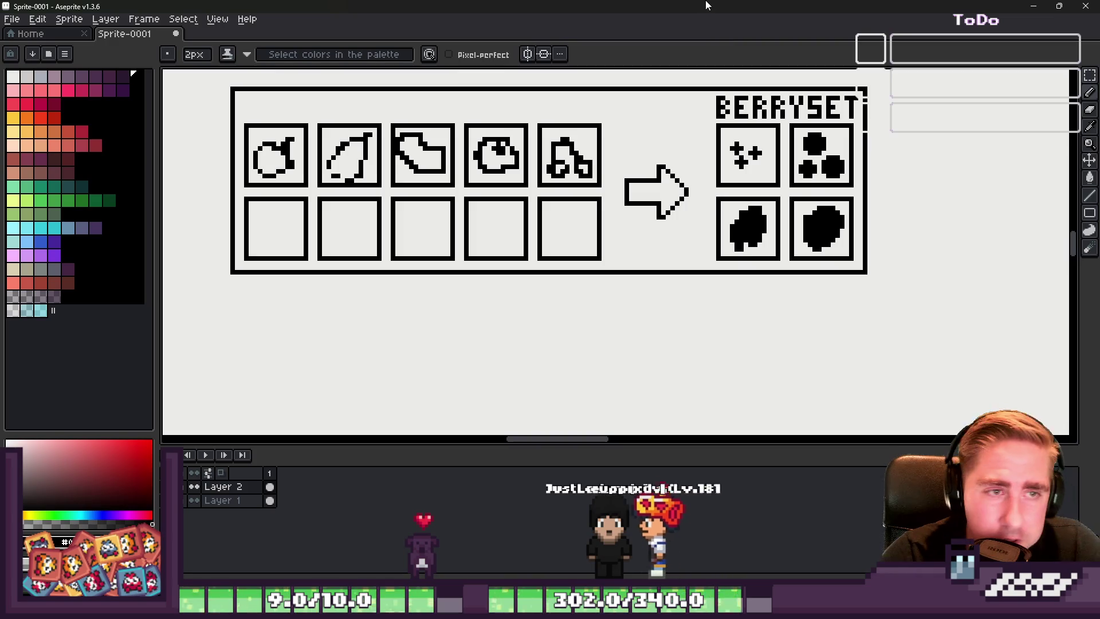
key("m")
scroll(361, 243, "down", 3)
scroll(389, 242, "up", 2)
key("b")
scroll(472, 236, "up", 5)
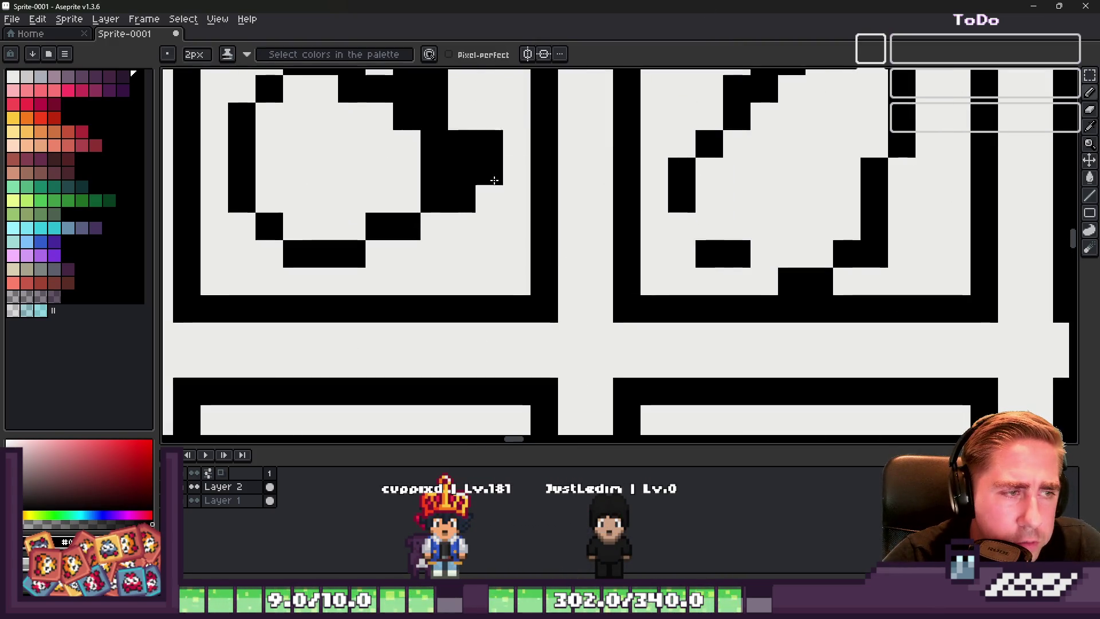
Step: Draw a 1px dark purple '50' price label beneath the first ingredient slot
key("minus")
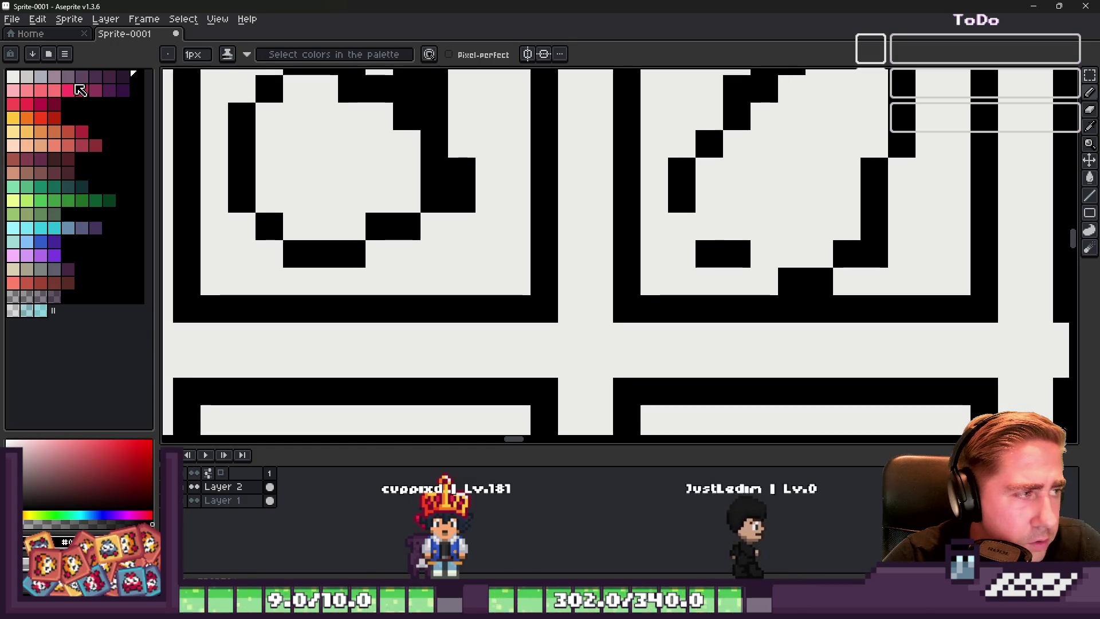
left_click(121, 75)
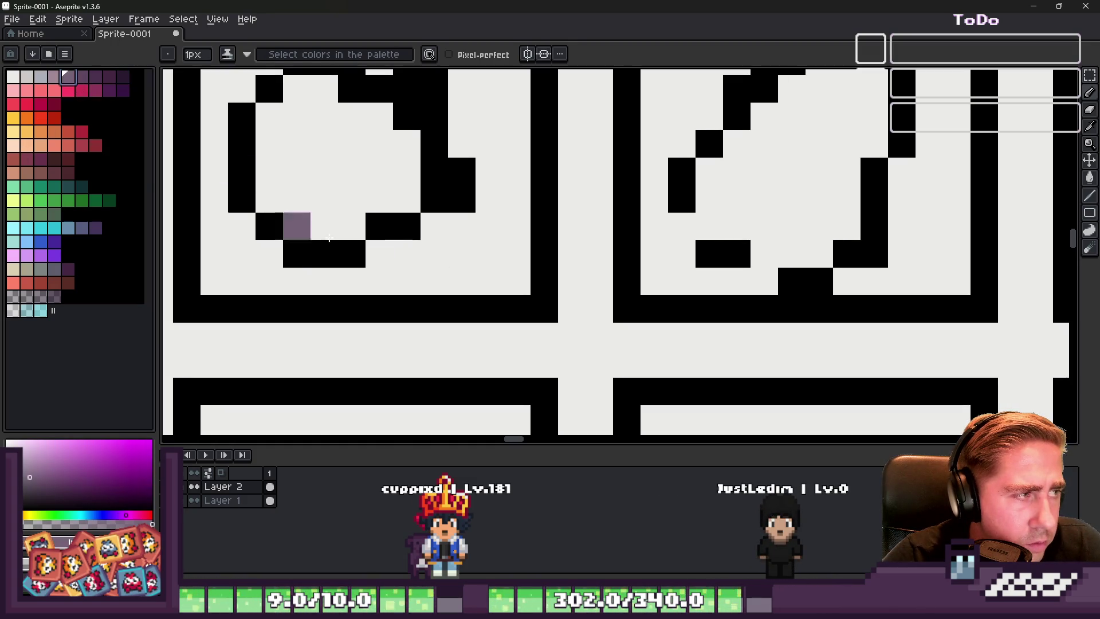
left_click_drag(422, 262, 453, 288)
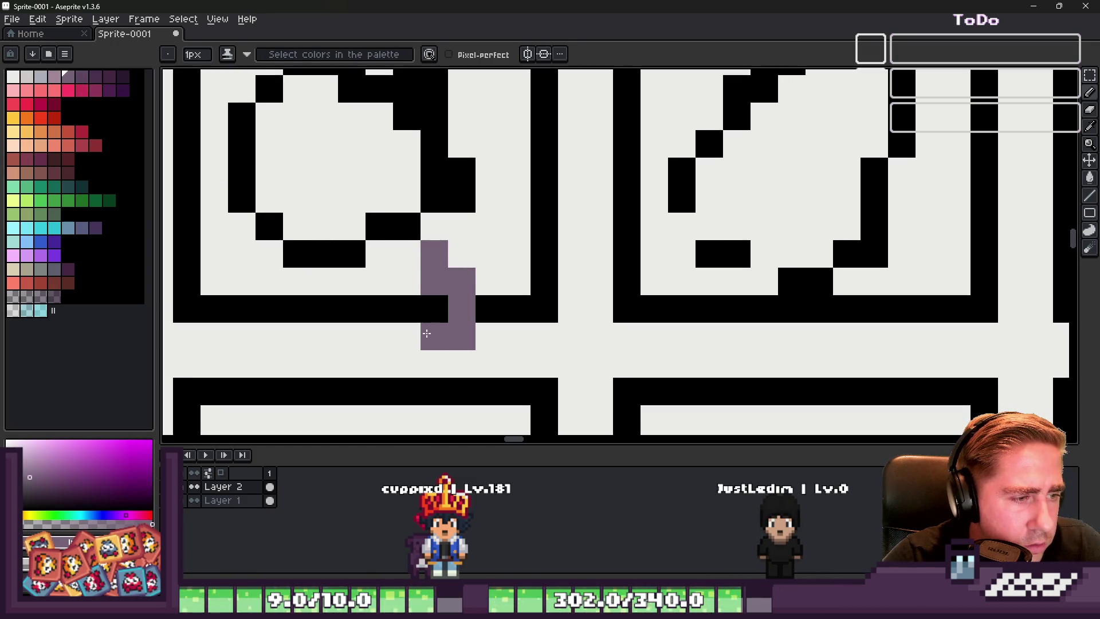
left_click_drag(522, 229, 522, 361)
key("ctrl+z")
mouse_move(522, 229)
left_mouse_down()
mouse_move(525, 298)
mouse_move(542, 335)
left_mouse_up()
key("ctrl+z")
mouse_move(550, 331)
left_mouse_down()
mouse_move(572, 246)
mouse_move(544, 226)
left_mouse_up()
left_click(379, 276)
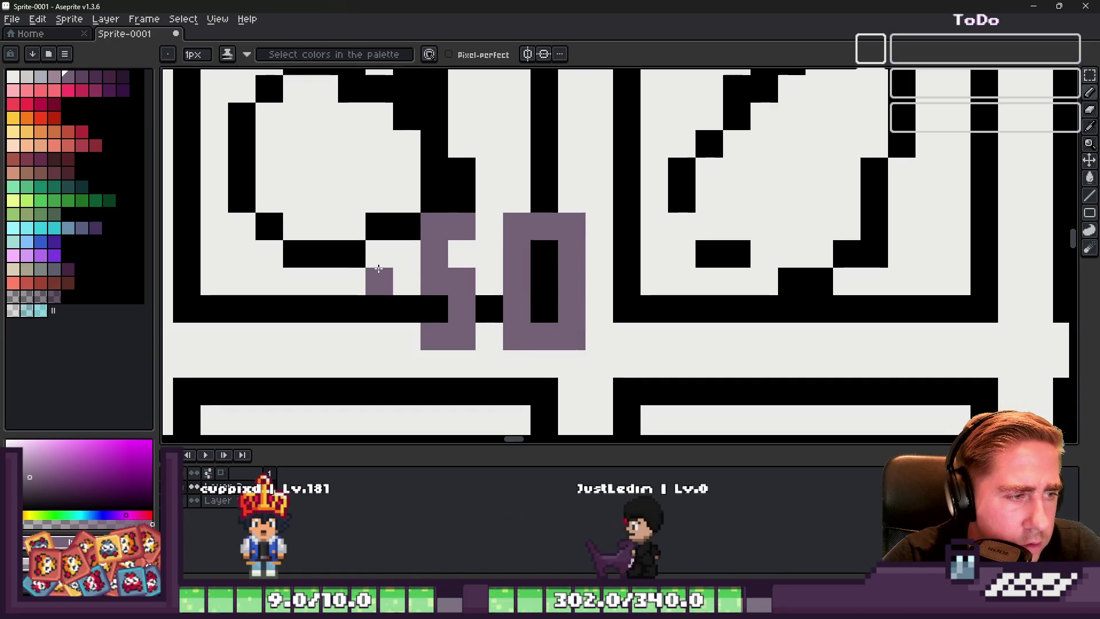
left_click(352, 309)
left_click(324, 337)
left_click(324, 281)
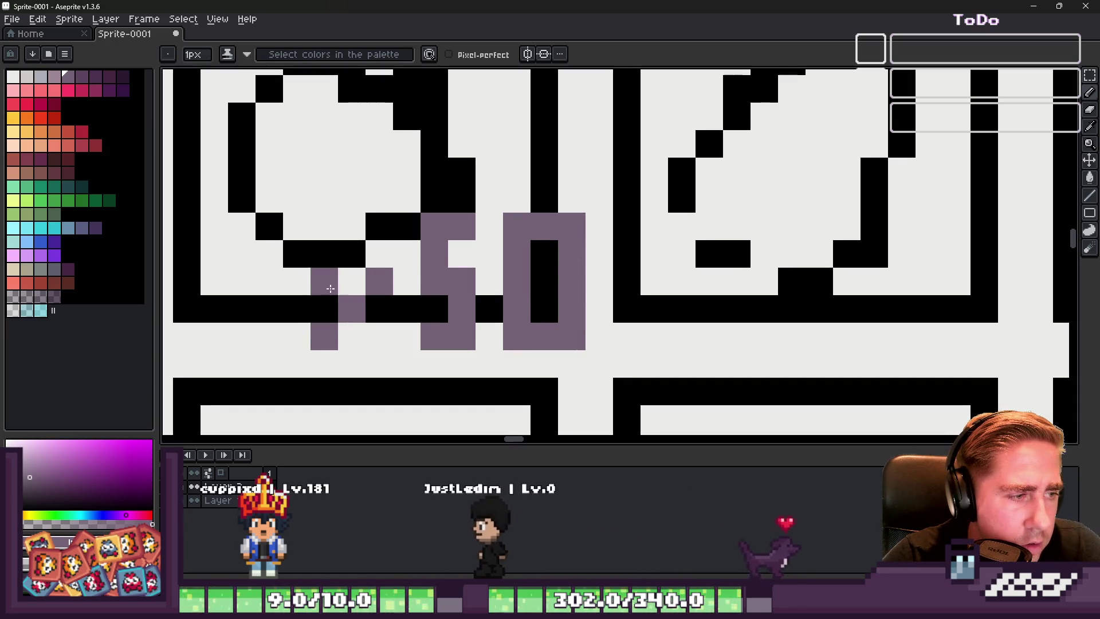
left_click(380, 336)
scroll(366, 287, "down", 1)
scroll(366, 275, "up", 1)
Step: Marquee-select the '50' label and place copies under the remaining ingredient slots
key("m")
mouse_move(379, 209)
left_mouse_down()
mouse_move(576, 294)
mouse_move(658, 294)
left_mouse_up()
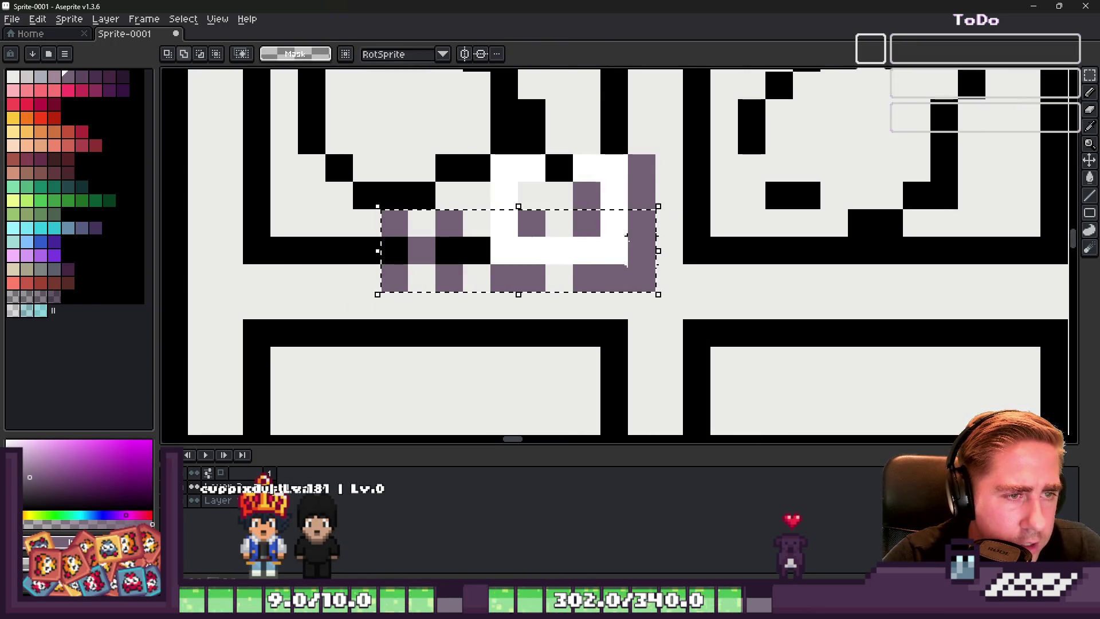
scroll(453, 246, "down", 3)
scroll(459, 252, "up", 2)
left_click_drag(466, 252, 745, 269)
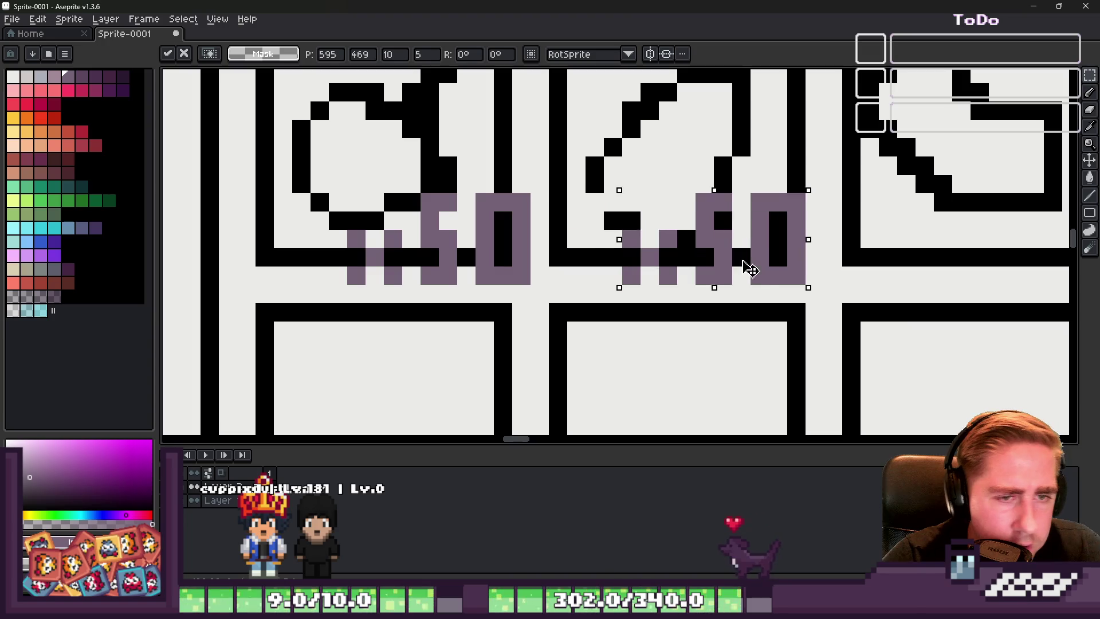
mouse_move(643, 239)
left_mouse_down()
mouse_move(393, 246)
mouse_move(854, 275)
left_mouse_up()
scroll(393, 246, "down", 1)
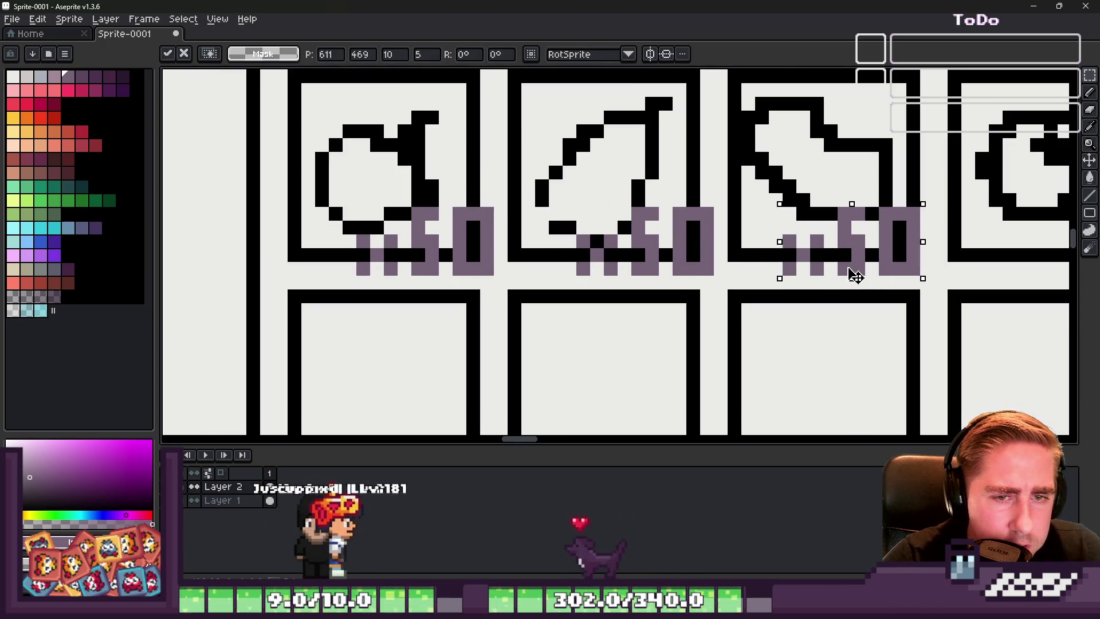
scroll(871, 270, "right", 5)
mouse_move(437, 281)
left_mouse_down()
mouse_move(716, 275)
mouse_move(516, 270)
mouse_move(963, 267)
left_mouse_up()
key("Return")
Step: Move the BERRYSET title to the panel's top-left corner
scroll(962, 267, "down", 3)
scroll(734, 194, "down", 2)
scroll(533, 174, "up", 2)
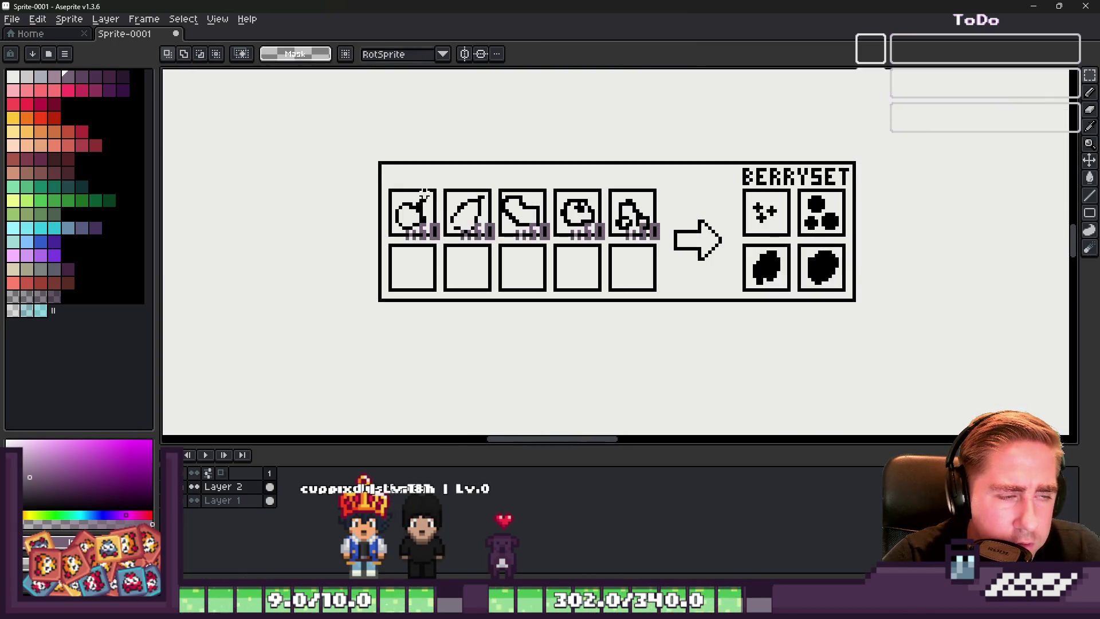
scroll(464, 185, "up", 1)
left_click_drag(324, 148, 924, 176)
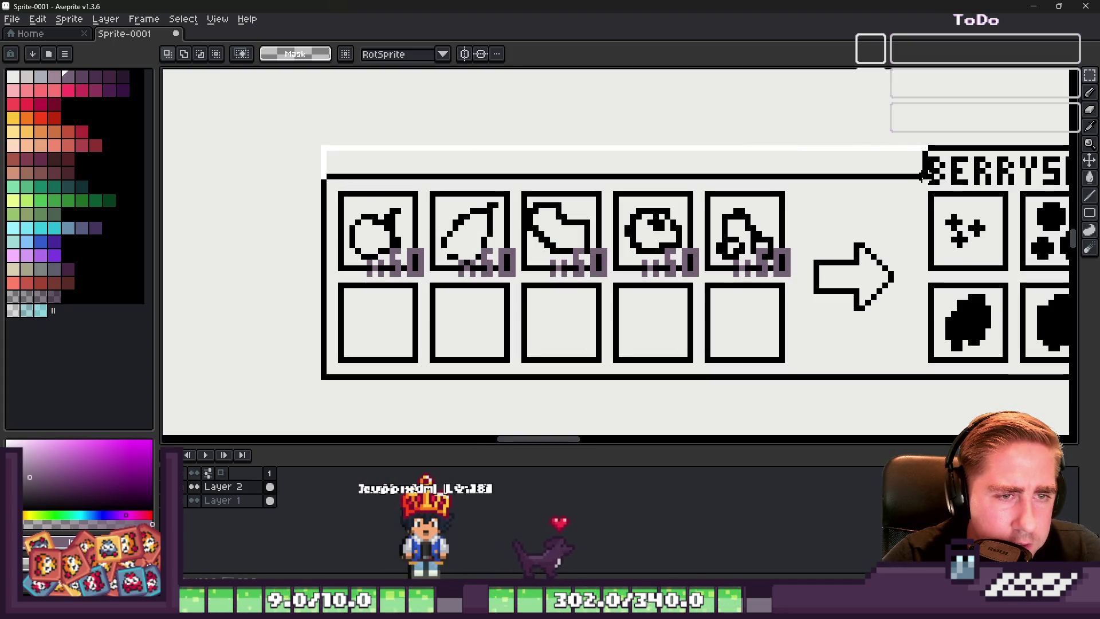
key("ctrl+z")
scroll(619, 177, "down", 3)
scroll(547, 166, "up", 1)
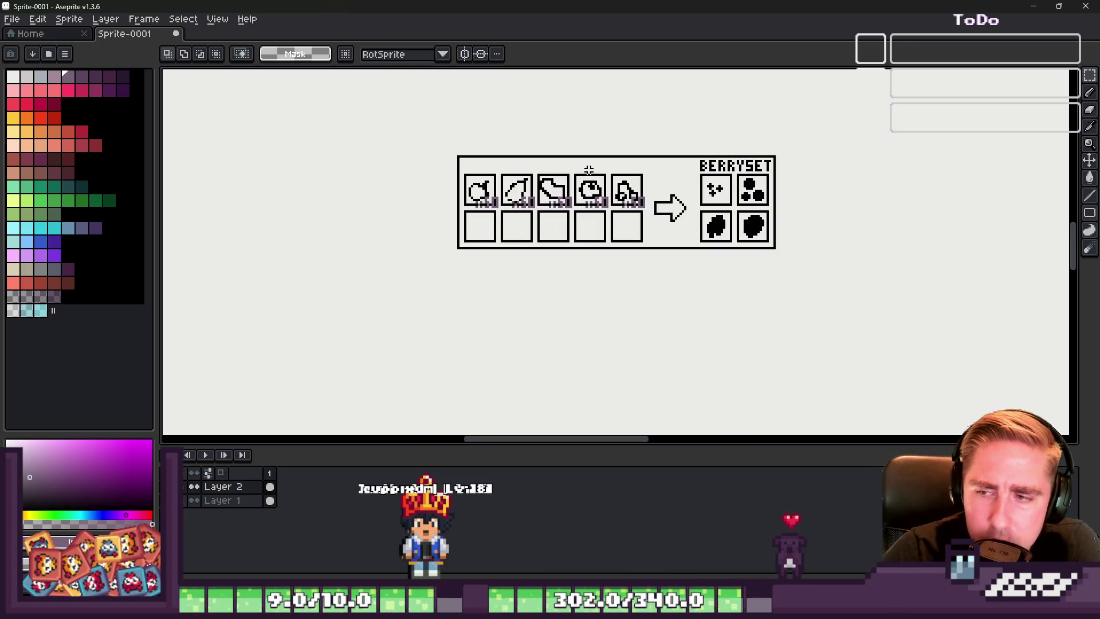
scroll(662, 104, "up", 1)
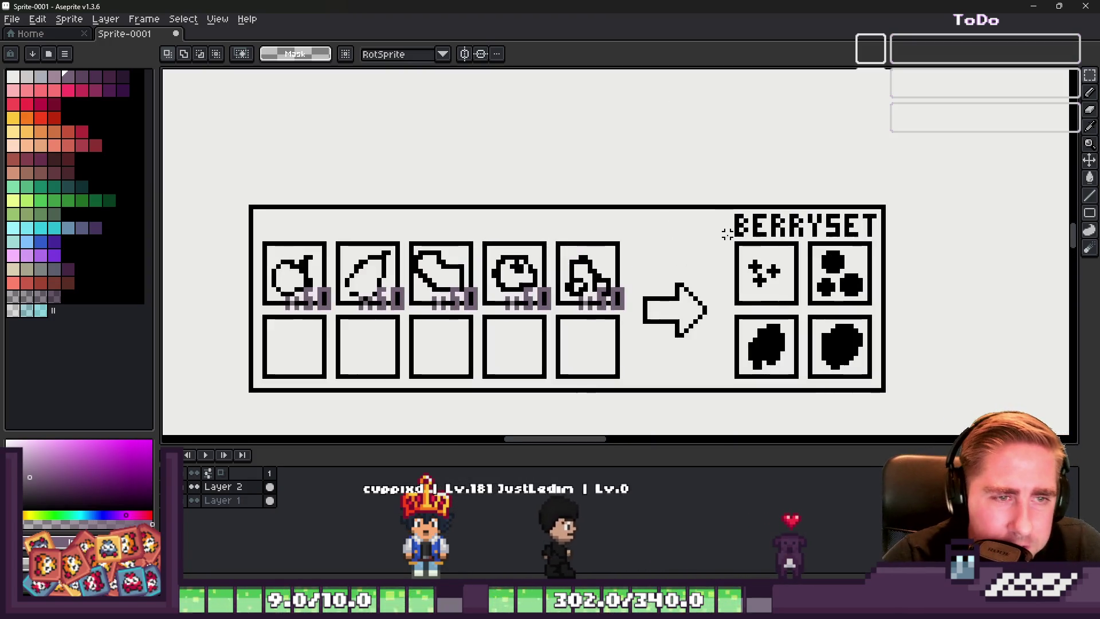
mouse_move(737, 211)
left_mouse_down()
mouse_move(874, 232)
mouse_move(343, 232)
left_mouse_up()
left_click(479, 174)
Step: Raise the arrow toward the top row of the panel
scroll(467, 187, "down", 1)
scroll(441, 285, "up", 2)
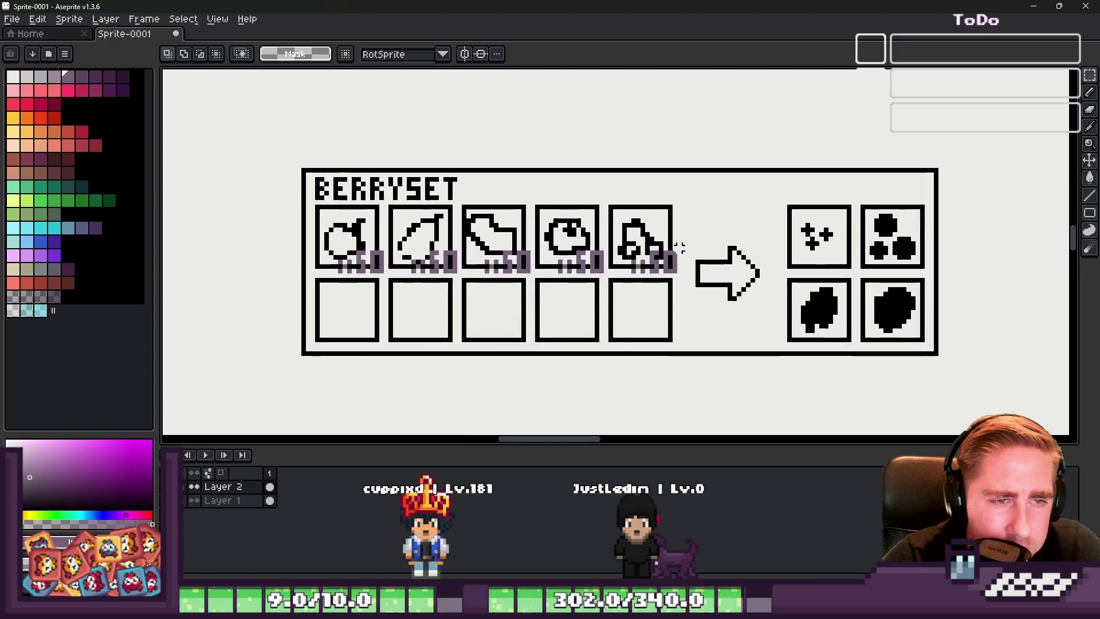
scroll(676, 246, "up", 1)
left_click_drag(688, 228, 806, 336)
left_click_drag(745, 283, 752, 293)
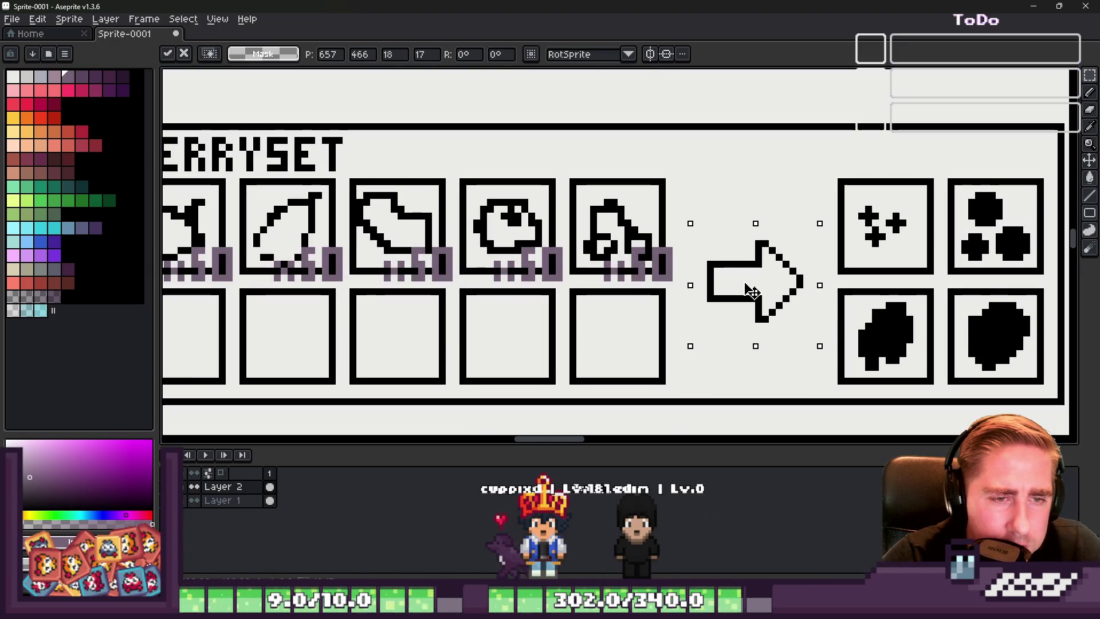
left_click(625, 224)
scroll(622, 221, "down", 3)
scroll(855, 188, "up", 2)
left_click_drag(814, 131, 935, 439)
left_click_drag(855, 290, 884, 284)
key("Escape")
key("ctrl+d")
scroll(515, 192, "up", 2)
left_click_drag(507, 184, 669, 347)
left_click_drag(607, 279, 607, 199)
key("ctrl+d")
Step: Pencil the black bottom and top edges of a button box beneath the arrow
scroll(600, 263, "down", 2)
scroll(555, 329, "up", 3)
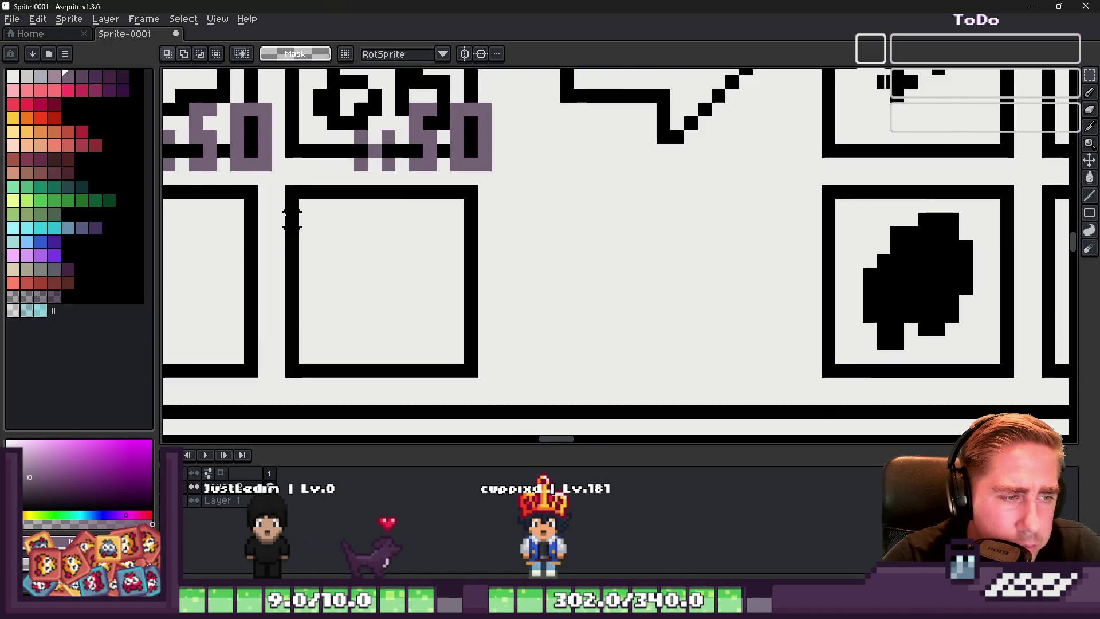
left_click(109, 117)
key("b")
mouse_move(510, 332)
left_mouse_down()
mouse_move(737, 326)
mouse_move(800, 238)
mouse_move(516, 237)
left_mouse_up()
mouse_move(671, 246)
left_mouse_down()
mouse_move(799, 238)
mouse_move(663, 243)
left_mouse_up()
scroll(550, 314, "up", 2)
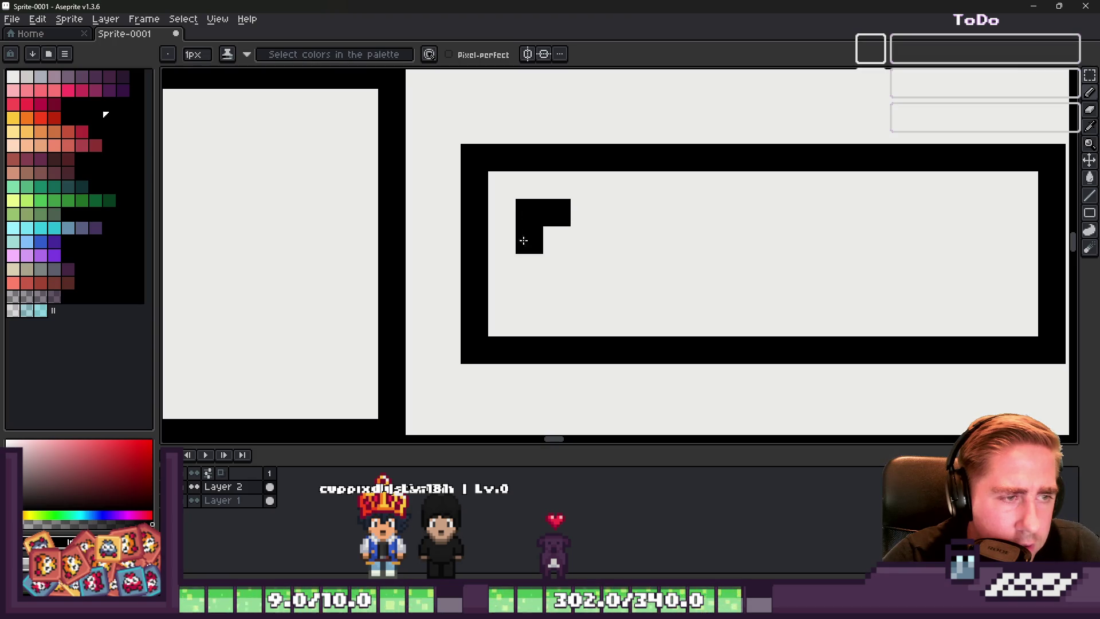
Step: Clean up the E's pixels and adjust the button box's bottom border
right_click(565, 305)
left_click(559, 262)
right_click(575, 270)
right_click(502, 294)
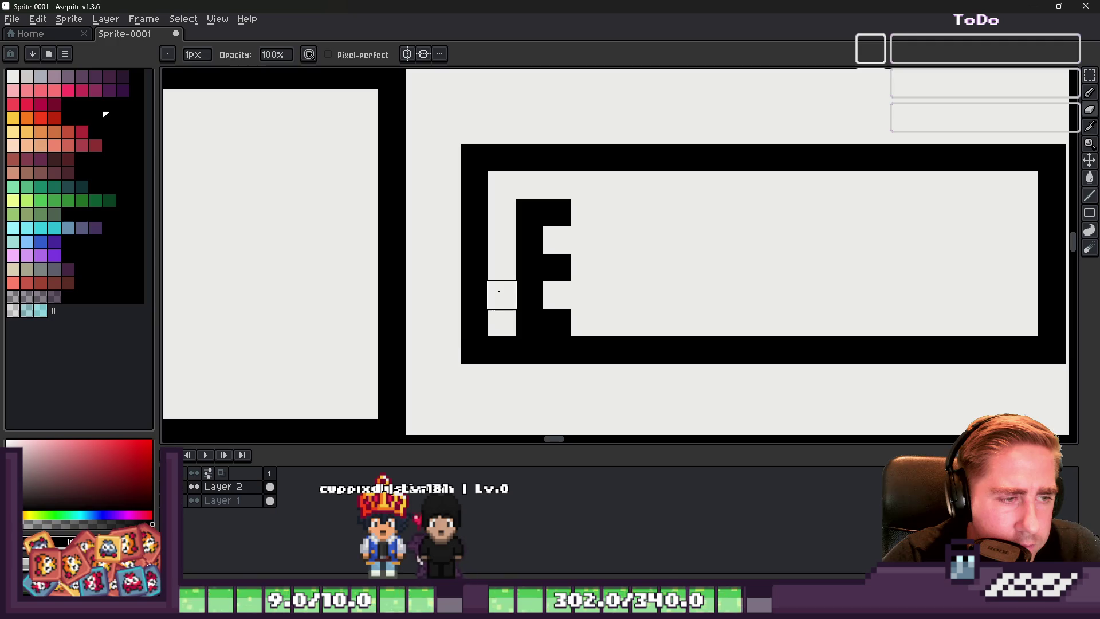
left_click(463, 379)
left_click_drag(510, 377, 1034, 374)
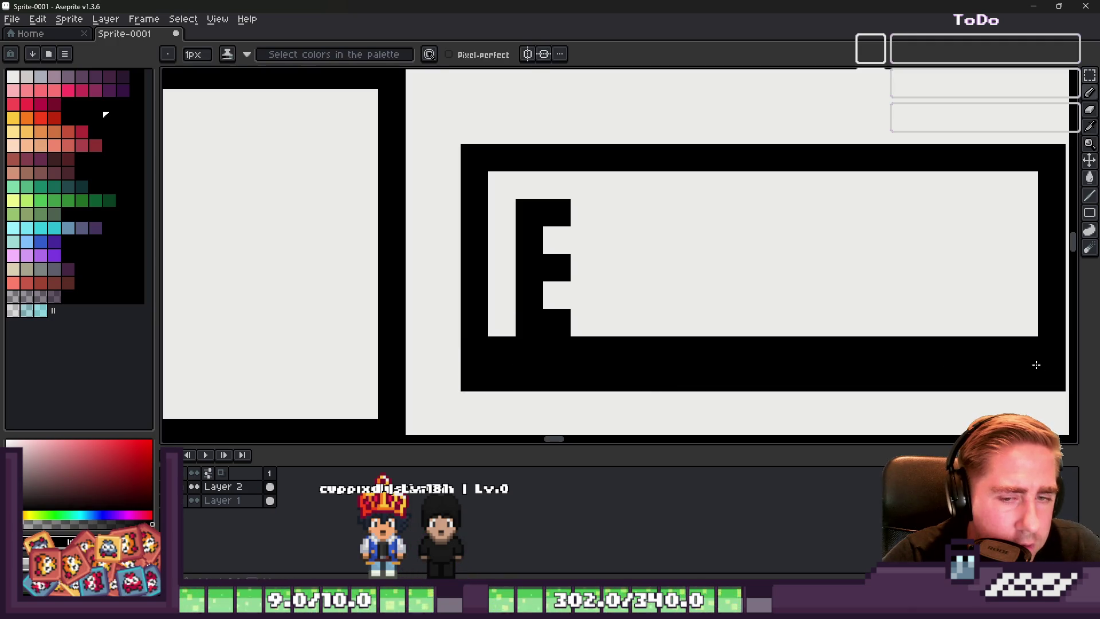
left_click_drag(504, 350, 1026, 349)
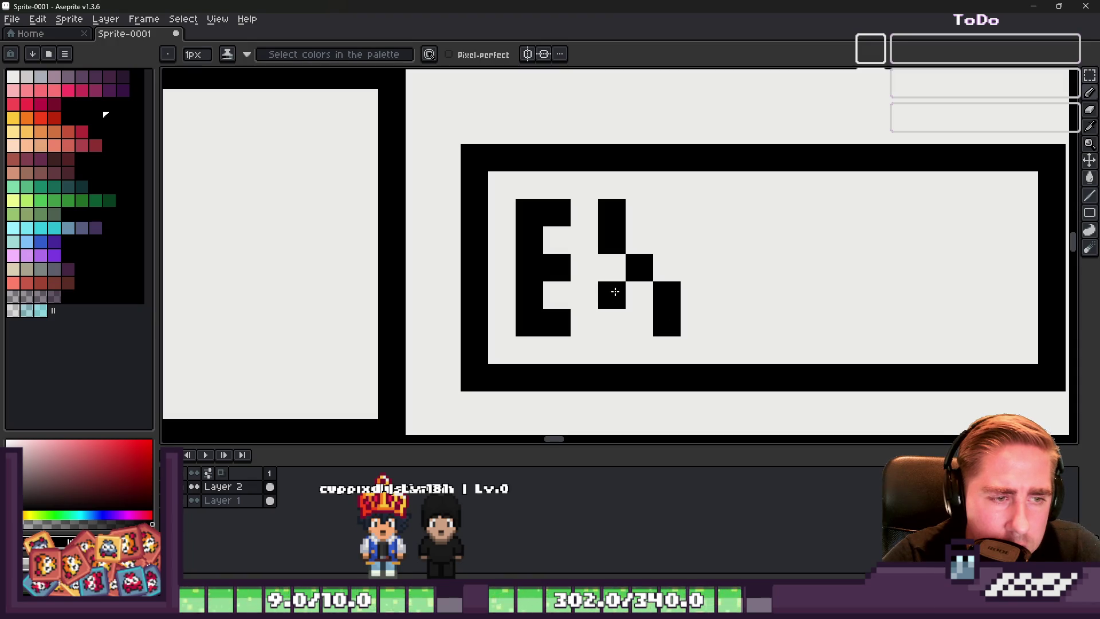
Step: Draw the black letters X, C and H inside the button box
left_click(612, 323)
left_click_drag(666, 212, 665, 238)
mouse_move(746, 208)
left_mouse_down()
mouse_move(721, 212)
mouse_move(717, 314)
left_mouse_up()
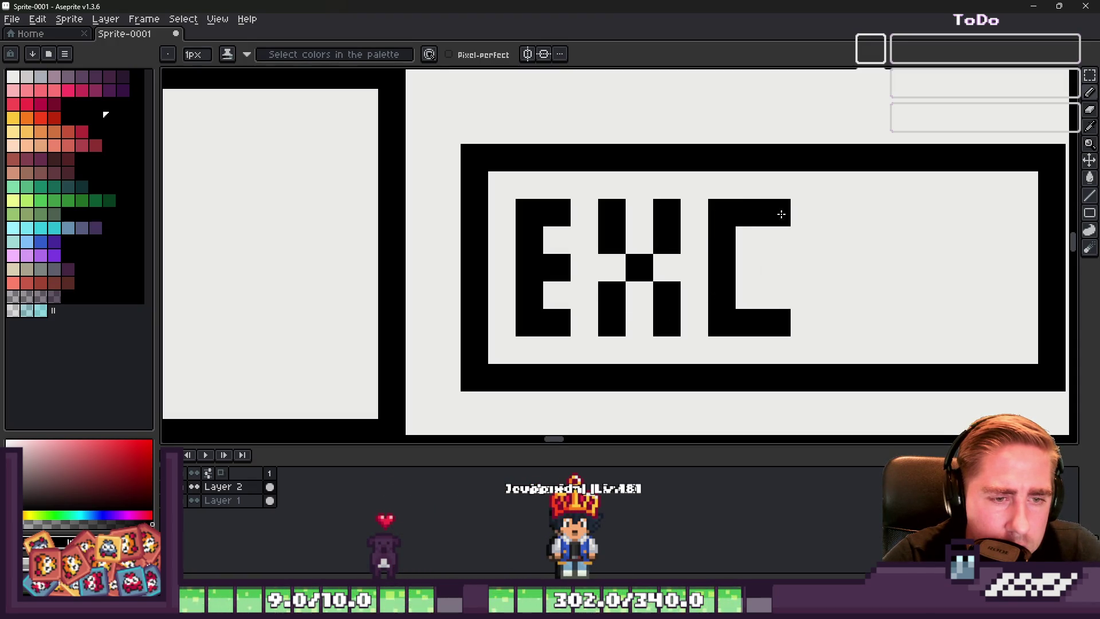
left_click(777, 212)
scroll(777, 212, "down", 1)
scroll(655, 215, "up", 1)
left_click_drag(679, 197, 681, 297)
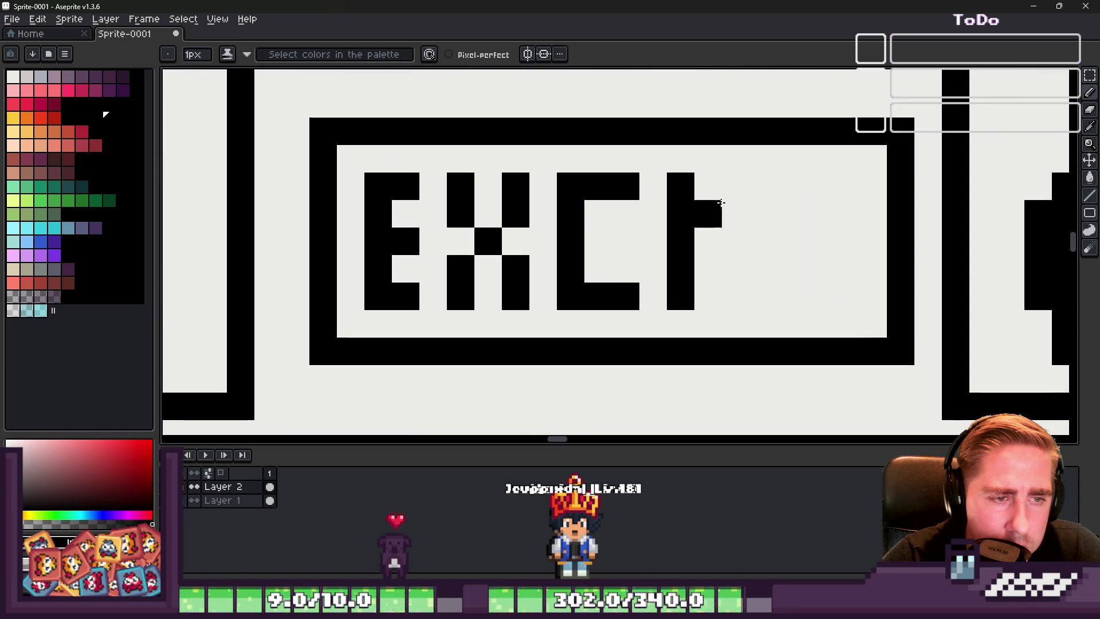
left_click_drag(785, 182, 792, 282)
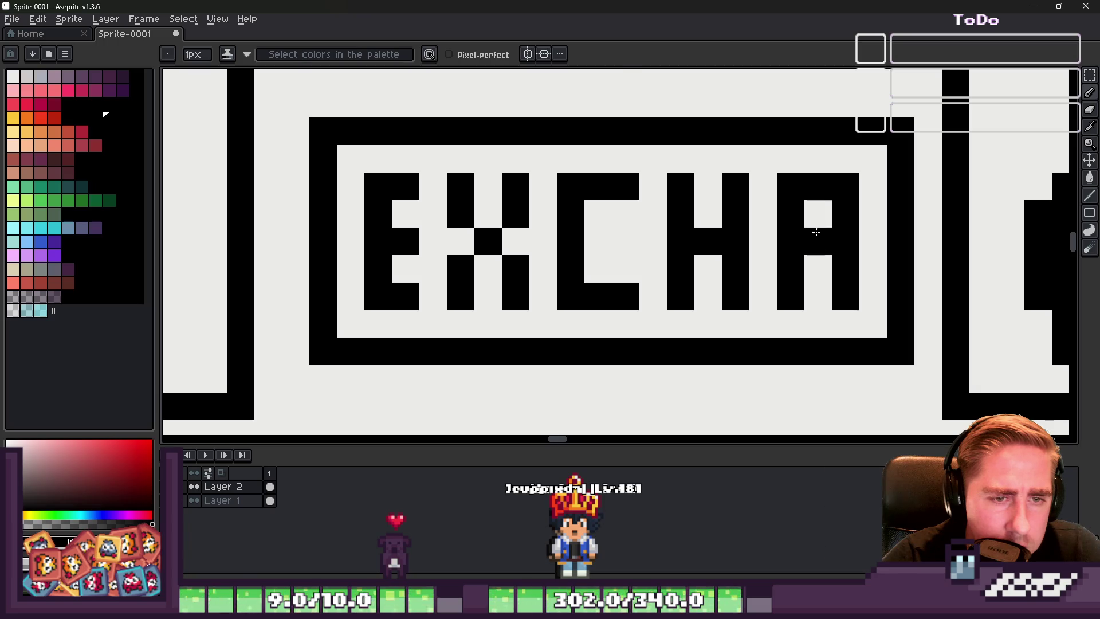
Step: Marquee-select the arrow, EXCHA button and berry outputs
scroll(819, 244, "down", 6)
scroll(627, 220, "up", 1)
scroll(628, 219, "down", 1)
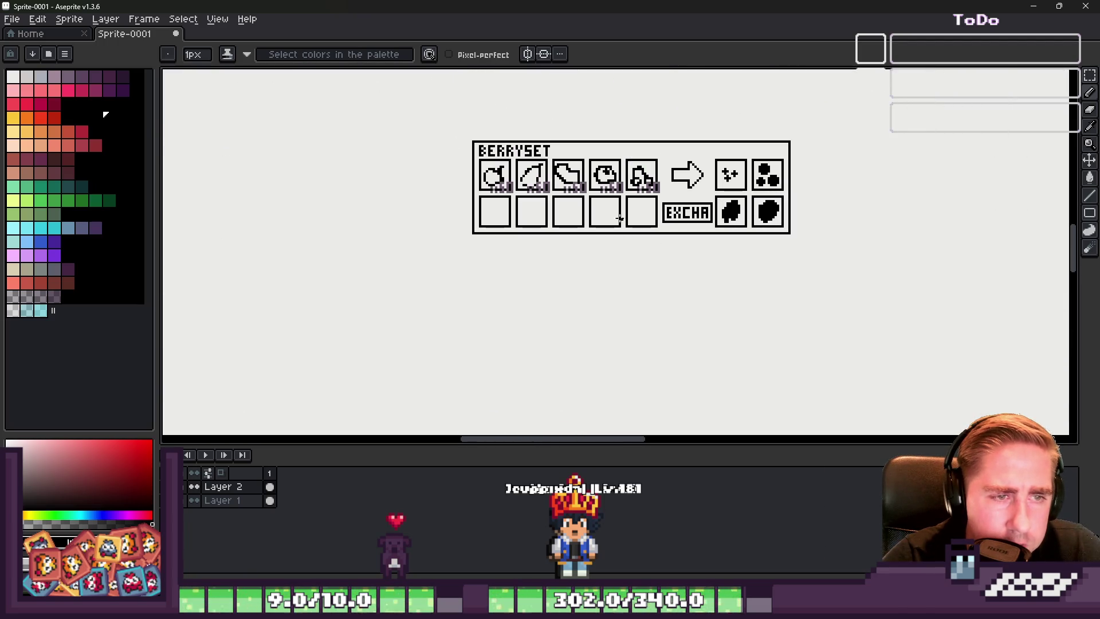
scroll(690, 208, "up", 8)
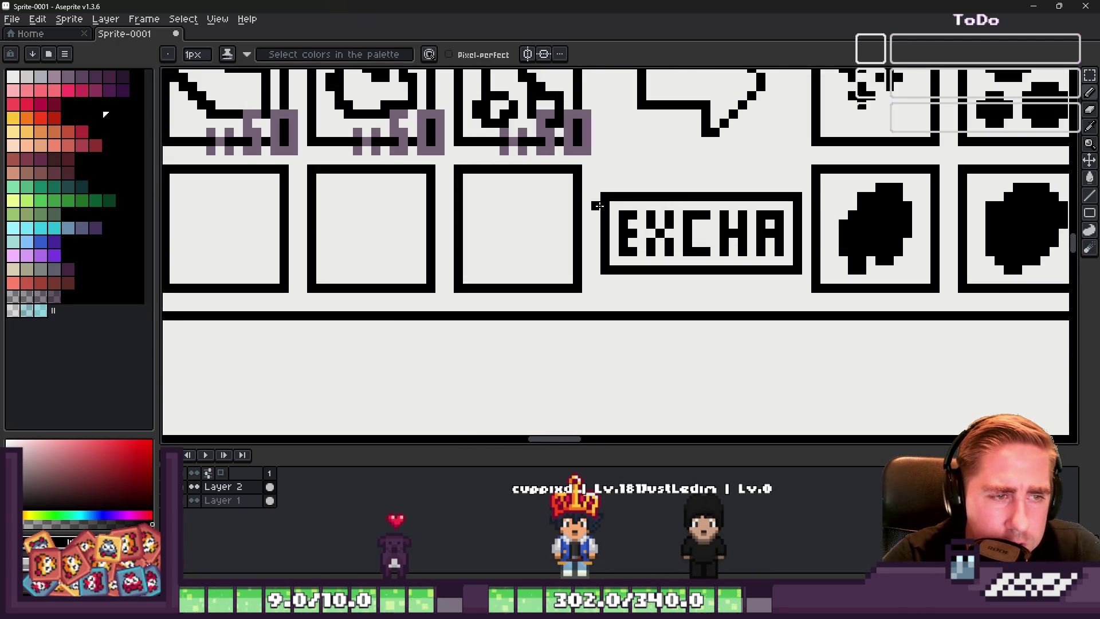
scroll(594, 203, "down", 1)
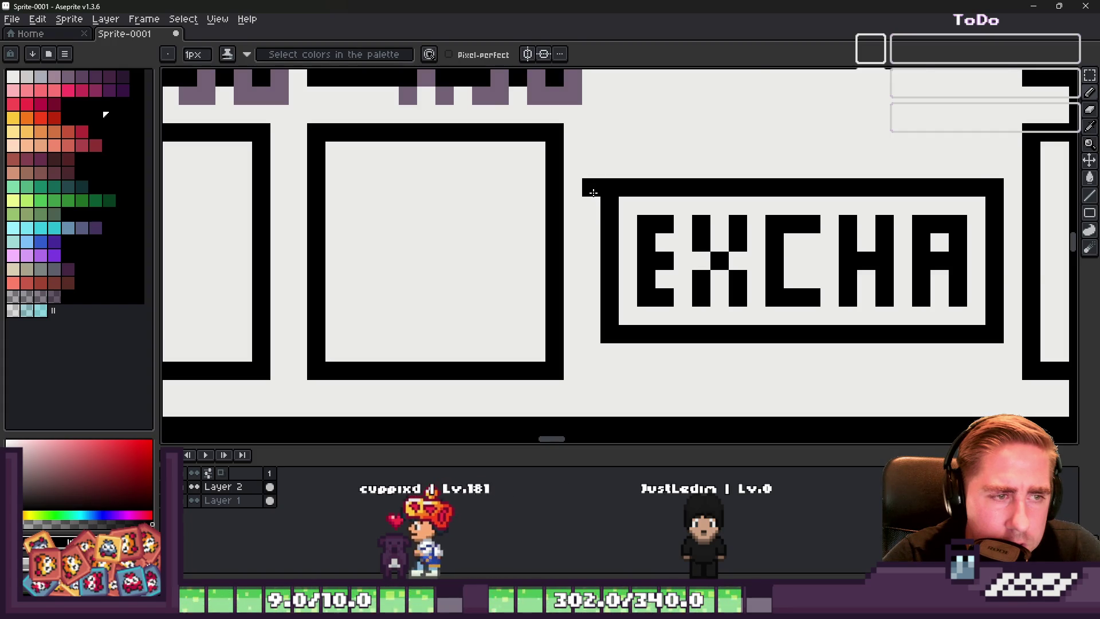
scroll(593, 192, "down", 4)
scroll(592, 180, "down", 1)
key("m")
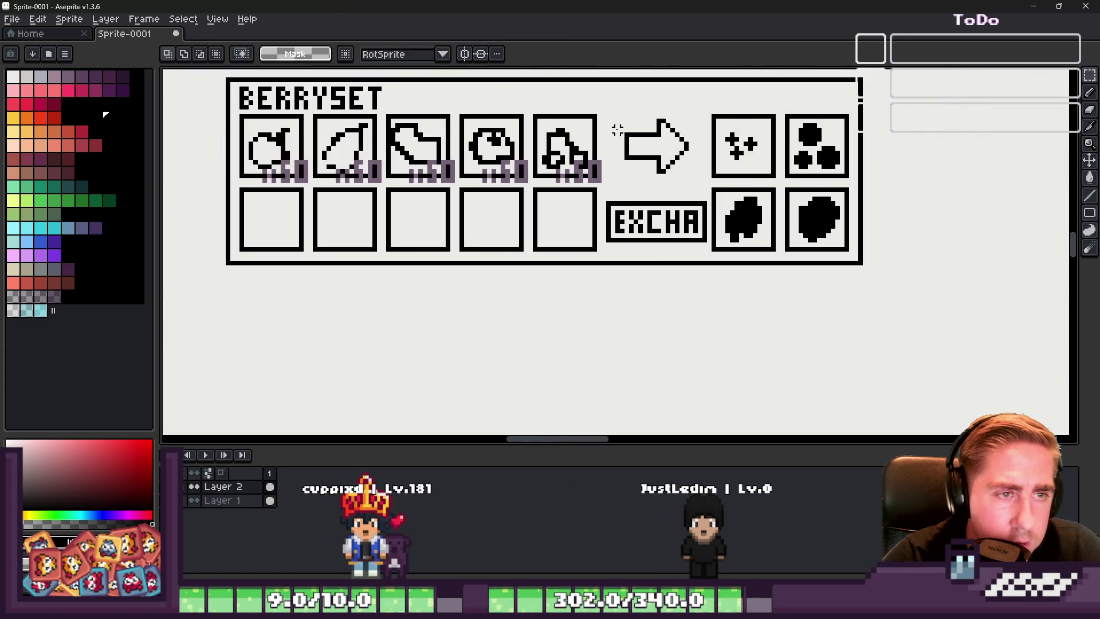
left_click_drag(613, 91, 860, 317)
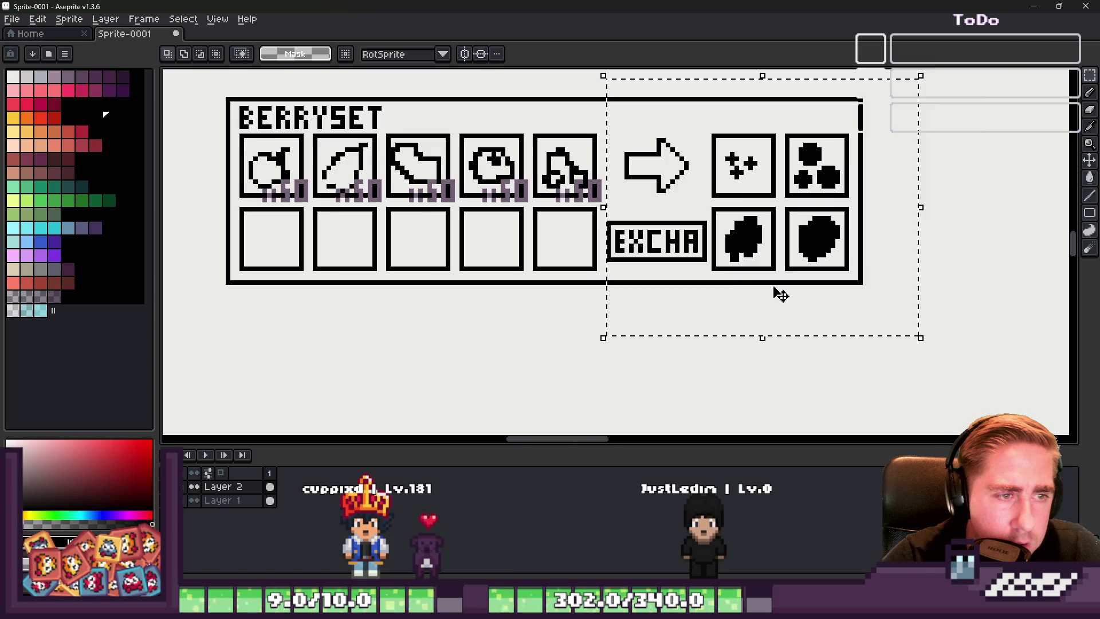
Step: Correct the purple price digit with the Pencil
scroll(720, 263, "up", 3)
scroll(710, 252, "down", 4)
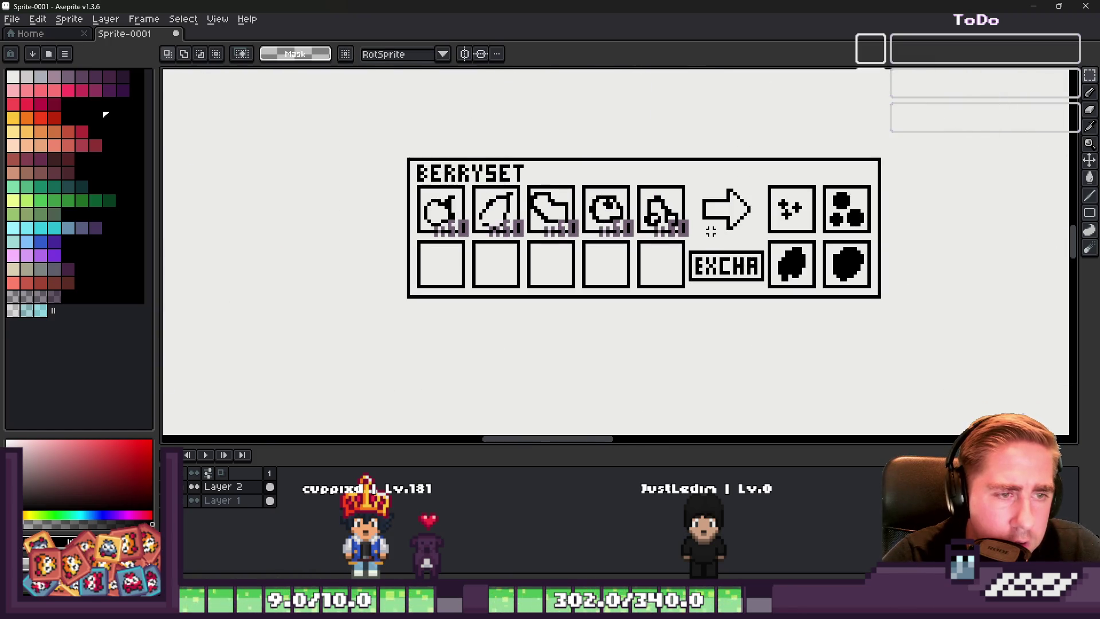
scroll(401, 229, "up", 5)
key("b")
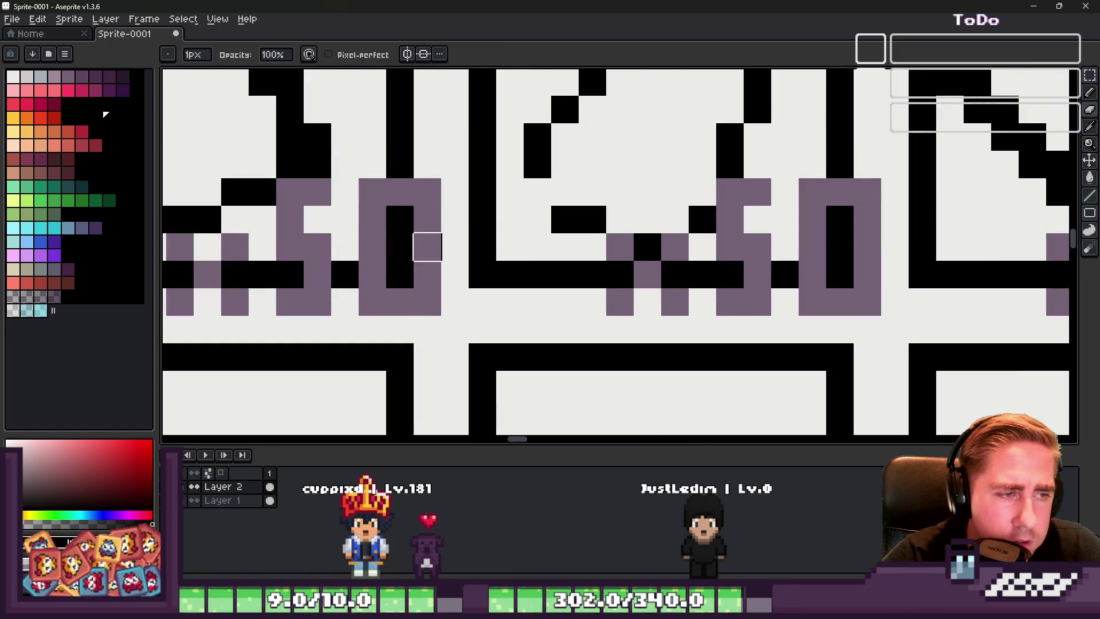
key("ctrl+z")
key("ctrl+z")
scroll(839, 241, "up", 1)
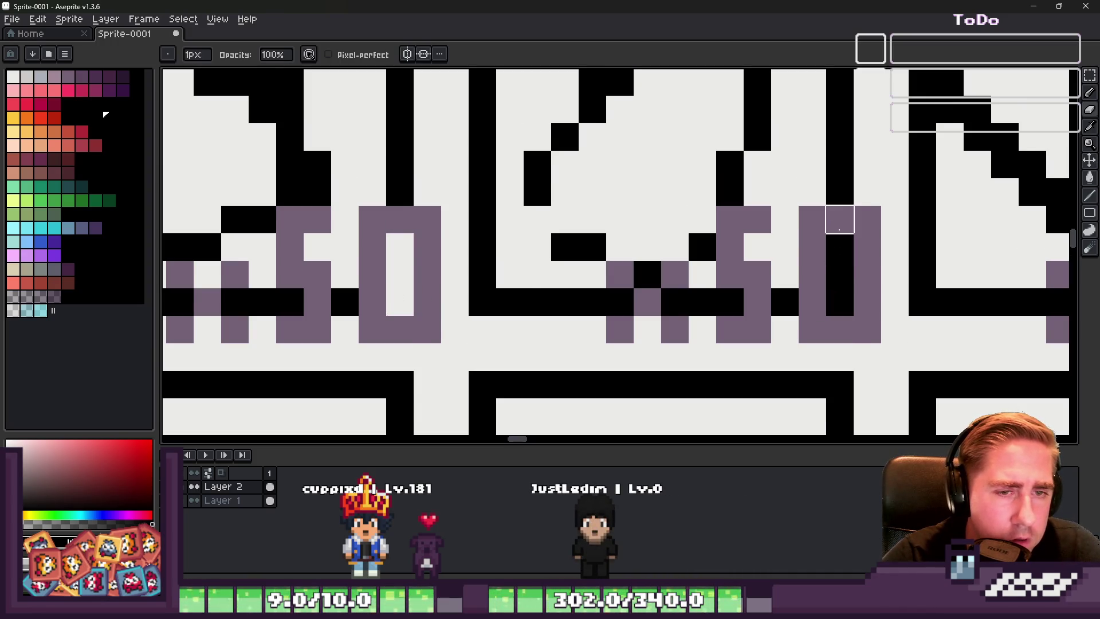
scroll(847, 240, "down", 1)
scroll(774, 228, "down", 4)
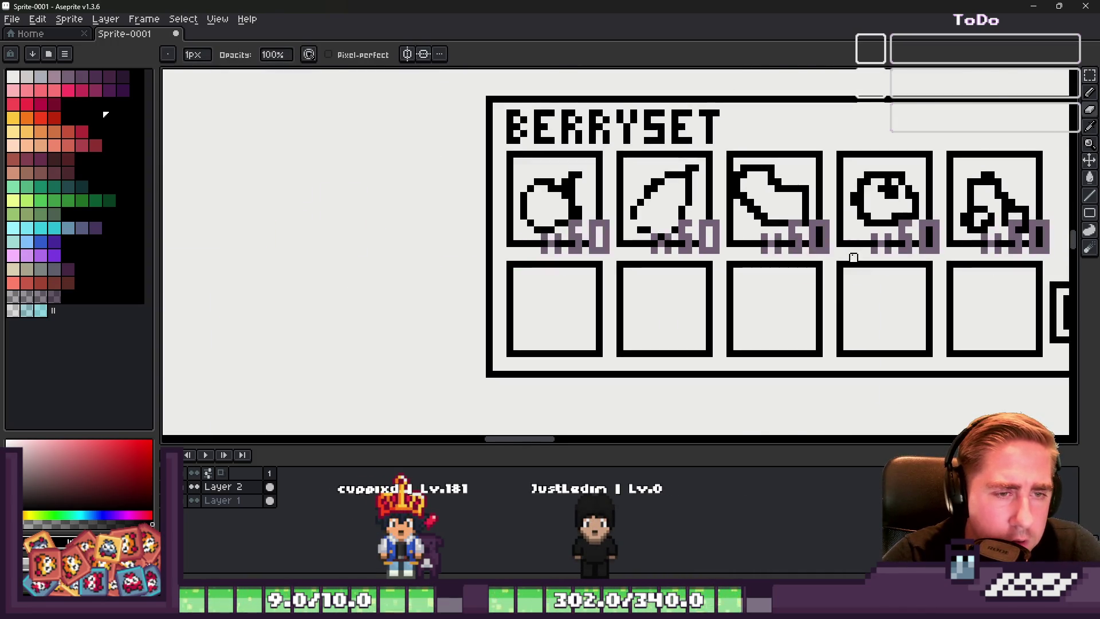
scroll(774, 228, "up", 3)
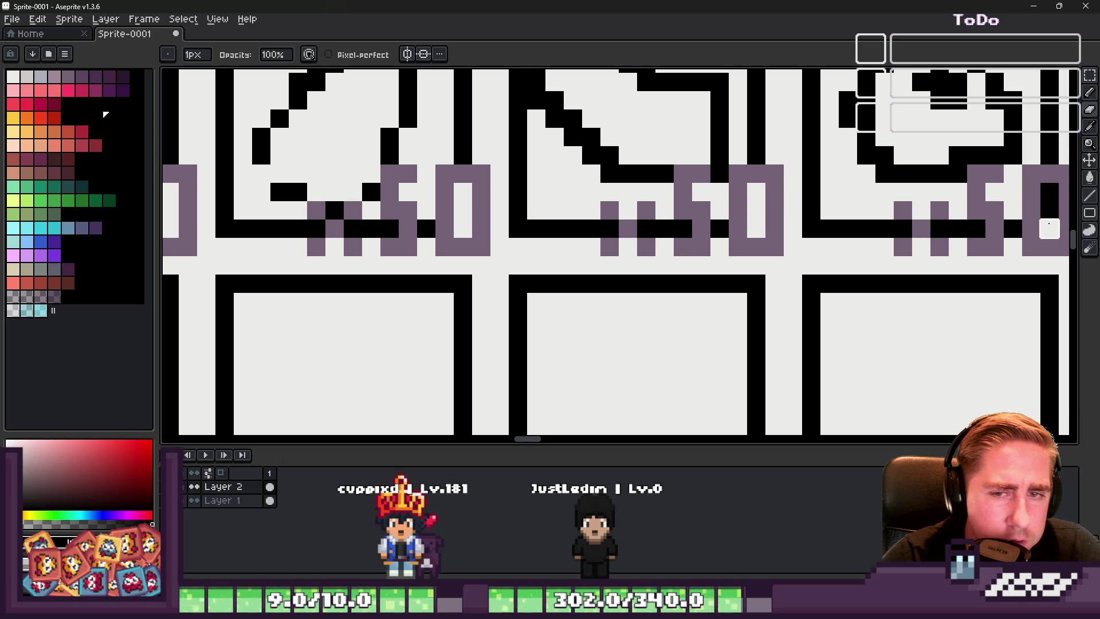
scroll(1021, 191, "down", 3)
Step: Duplicate the whole BERRYSET panel and place the copy directly below the original
key("m")
left_click_drag(483, 146, 878, 302)
scroll(878, 302, "down", 3)
mouse_move(614, 132)
left_mouse_down()
mouse_move(596, 238)
mouse_move(591, 220)
left_mouse_up()
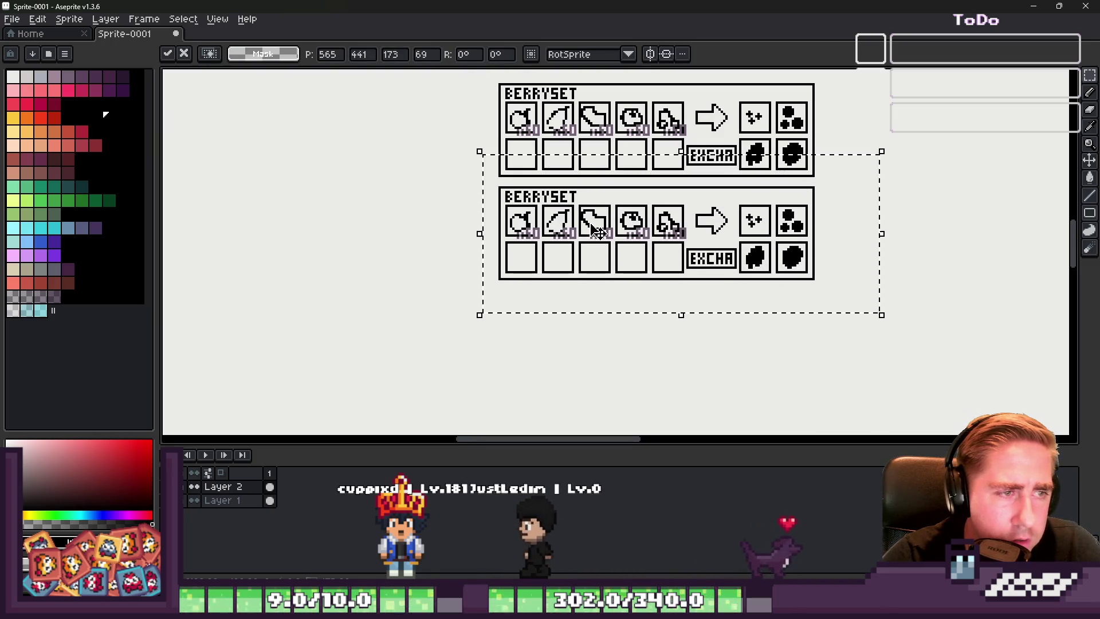
key("ctrl+d")
key("b")
scroll(590, 219, "down", 3)
scroll(591, 220, "up", 3)
scroll(619, 154, "down", 2)
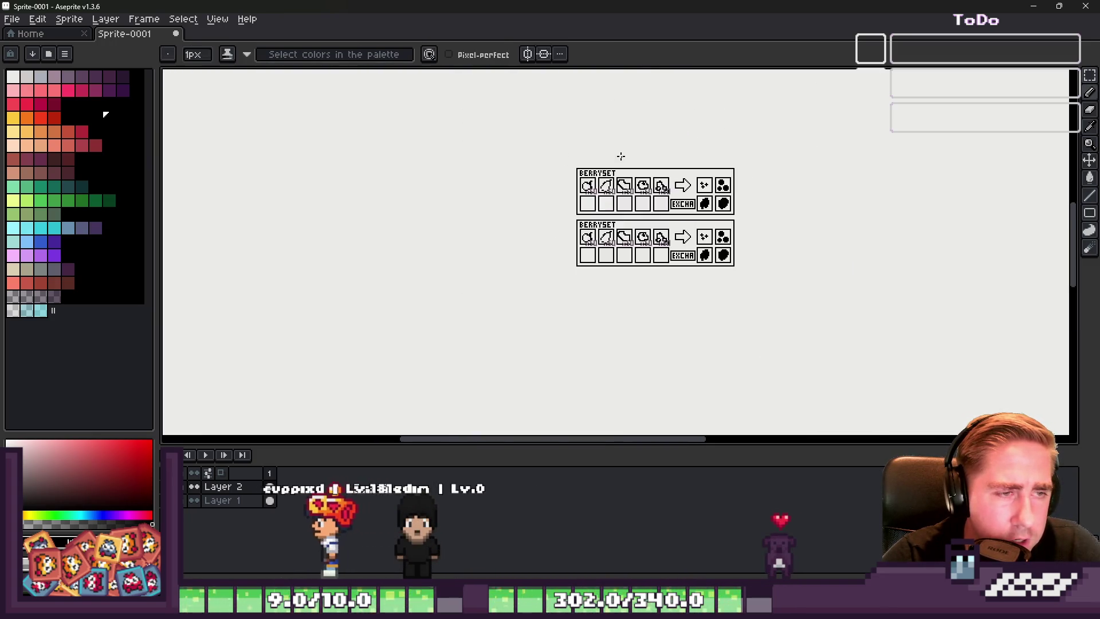
scroll(522, 155, "up", 3)
scroll(476, 139, "up", 2)
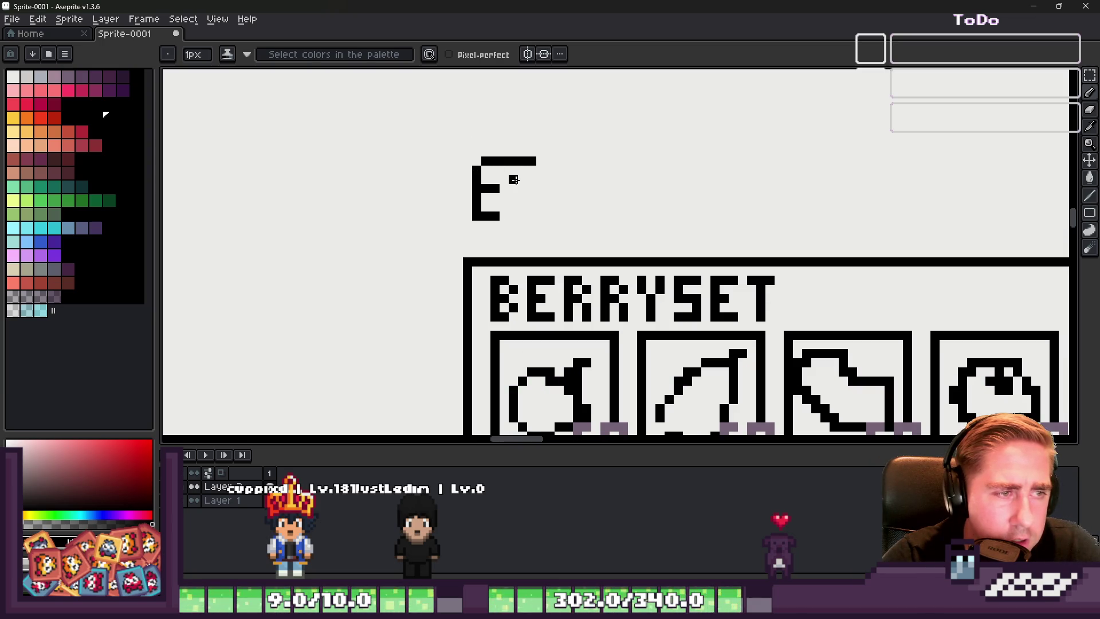
Step: Pencil the X and C of the EXCHANGE title above the panels
scroll(532, 158, "up", 2)
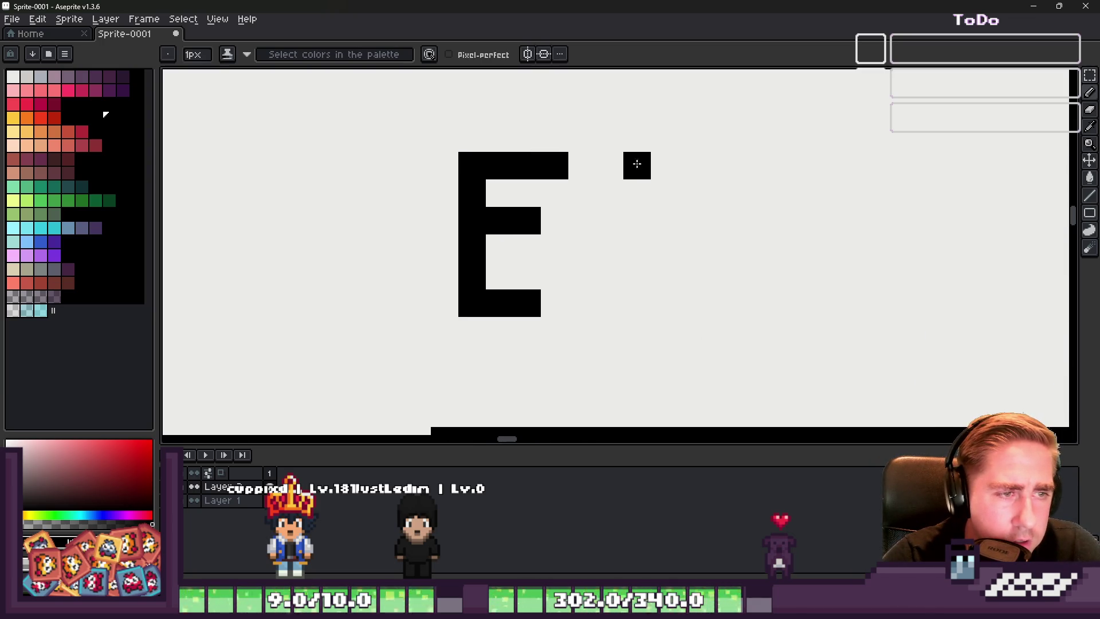
left_click_drag(650, 248, 651, 219)
left_click_drag(769, 179, 649, 213)
left_click_drag(720, 281, 720, 189)
left_click(830, 166)
scroll(830, 166, "down", 2)
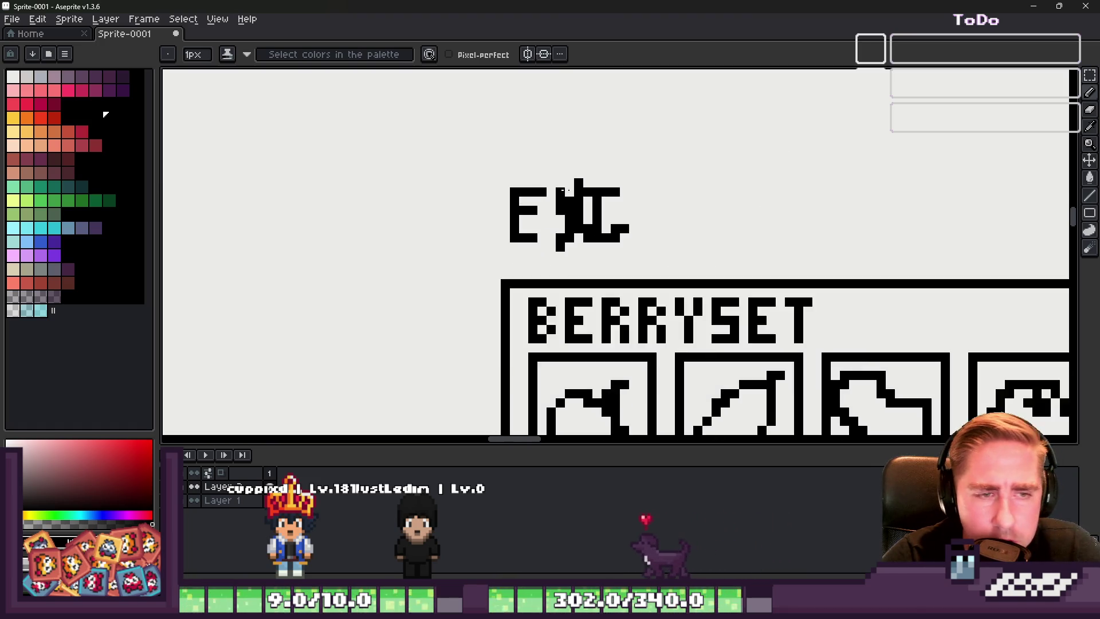
scroll(640, 196, "up", 2)
Step: Letter the H, A and N of the title and begin the final E
left_click_drag(730, 356, 647, 288)
mouse_move(784, 344)
left_mouse_down()
mouse_move(773, 177)
mouse_move(840, 316)
left_mouse_up()
scroll(760, 252, "down", 1)
left_click(778, 230)
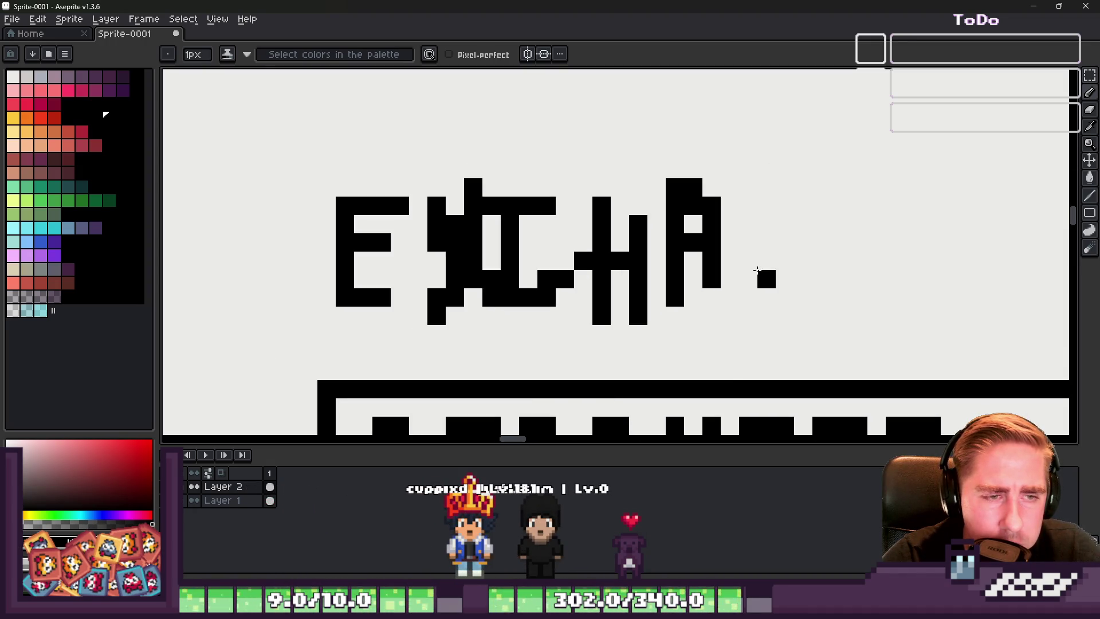
left_click_drag(797, 295, 822, 201)
scroll(822, 202, "down", 2)
scroll(813, 211, "up", 2)
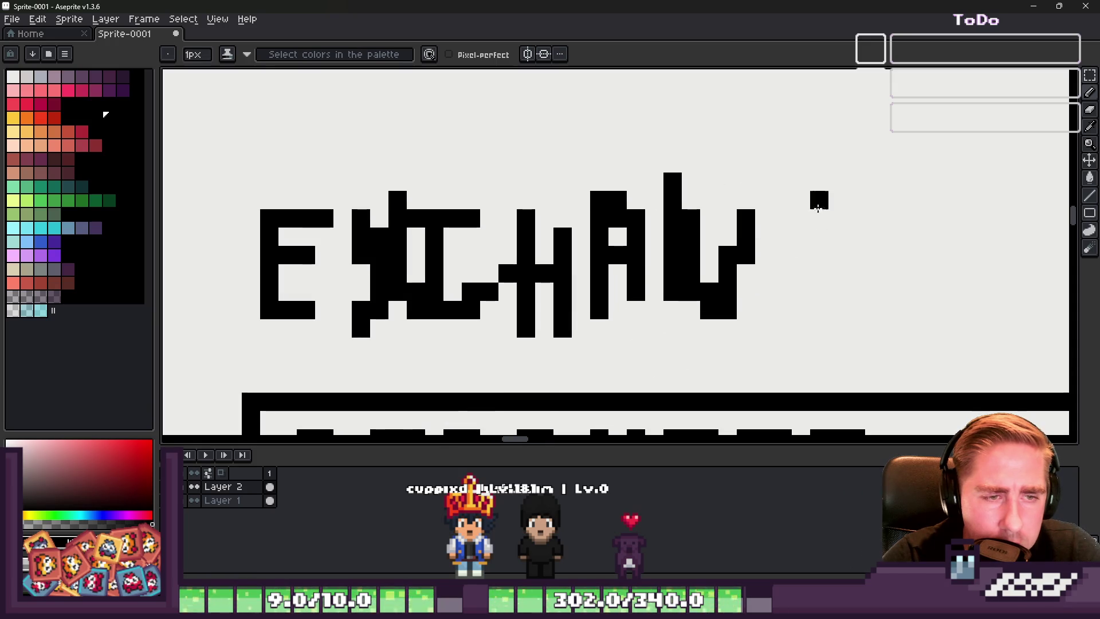
scroll(835, 265, "down", 2)
scroll(749, 211, "up", 2)
left_click(748, 210)
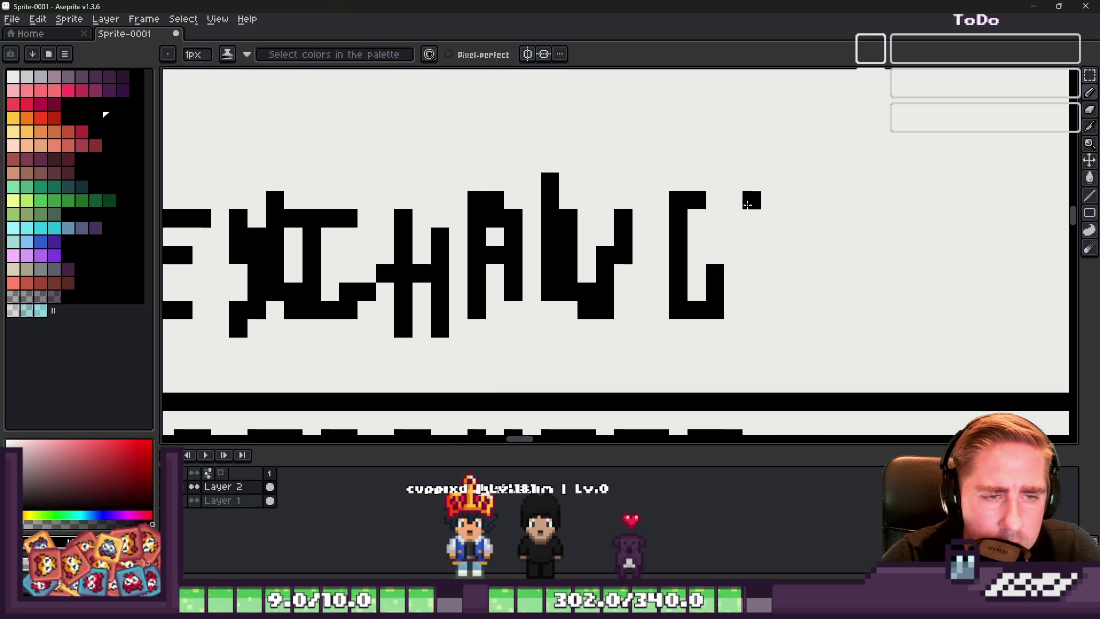
scroll(693, 181, "down", 4)
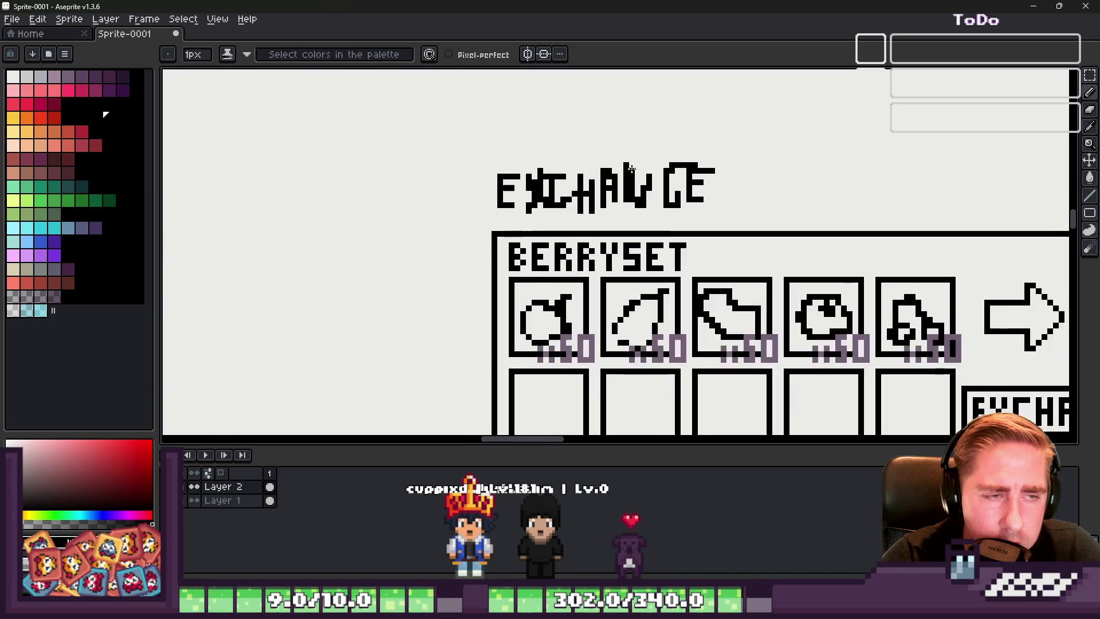
scroll(523, 171, "up", 1)
scroll(1023, 157, "down", 1)
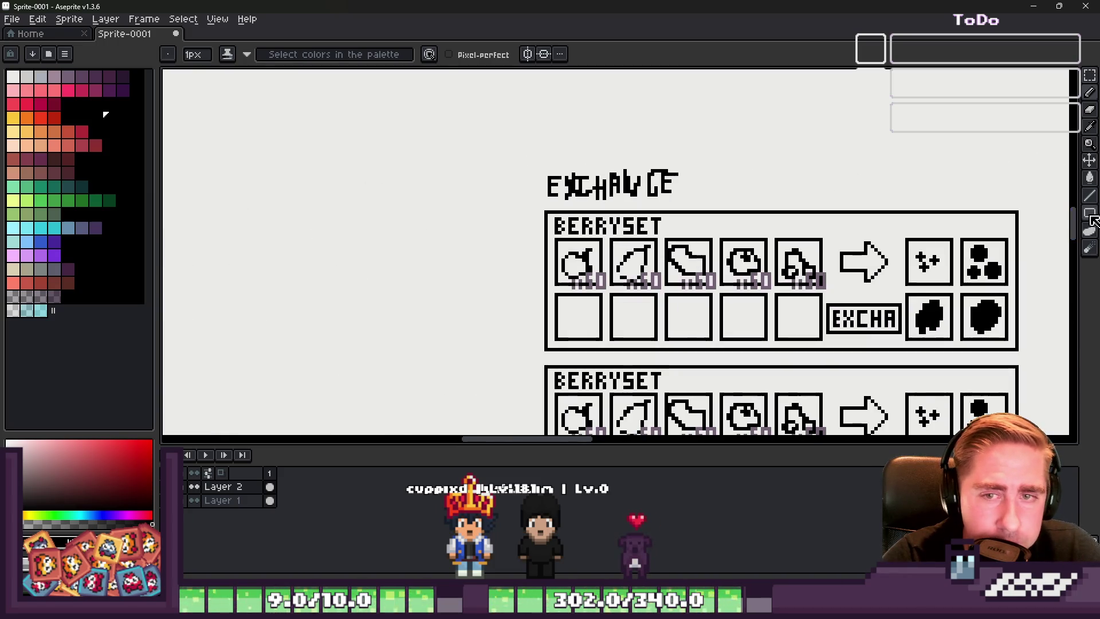
Step: Draw a rectangular outer frame around the title and both panels
left_click(1090, 213)
scroll(537, 172, "down", 3)
left_click_drag(533, 178, 713, 322)
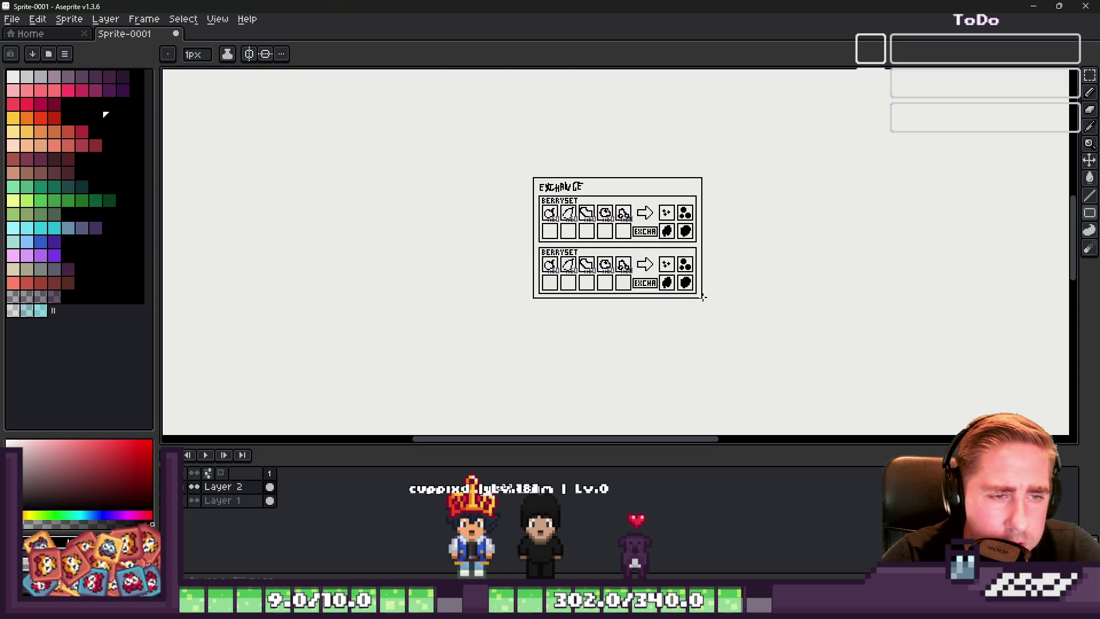
Step: Move the frame's right border outward to widen the frame
scroll(566, 219, "up", 3)
scroll(695, 147, "down", 3)
key("m")
scroll(774, 108, "up", 3)
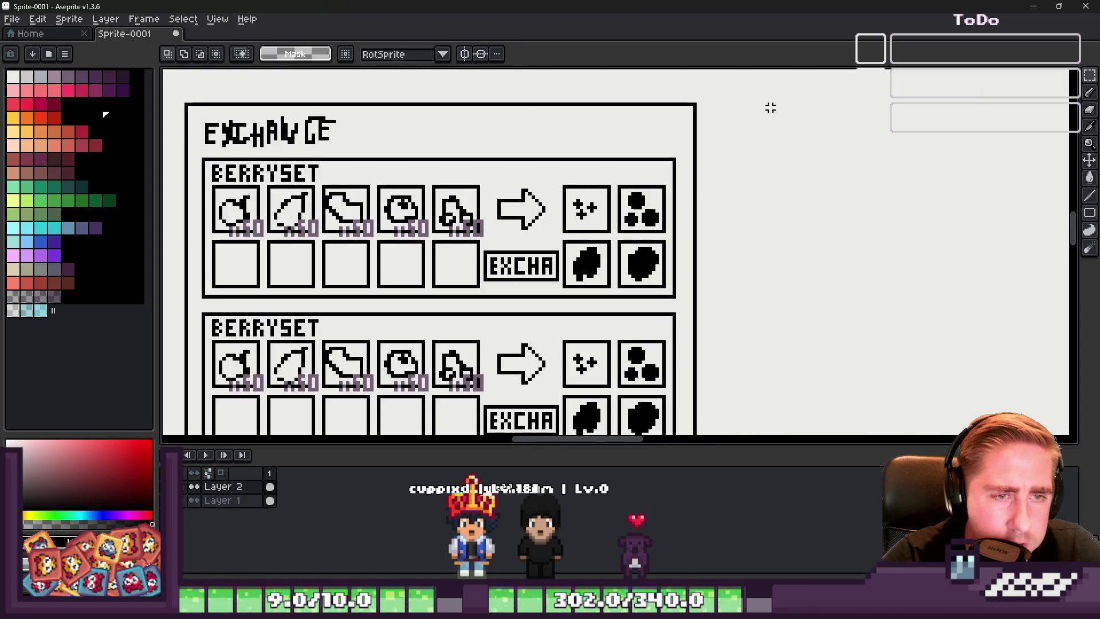
scroll(681, 90, "down", 2)
left_click_drag(700, 344, 766, 327)
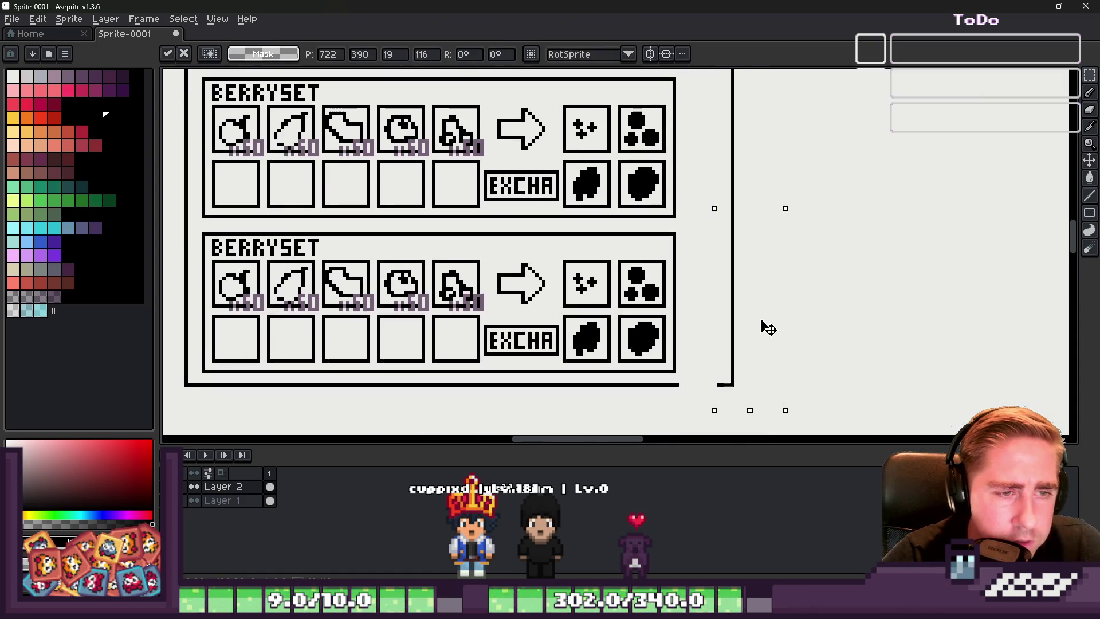
scroll(719, 384, "up", 3)
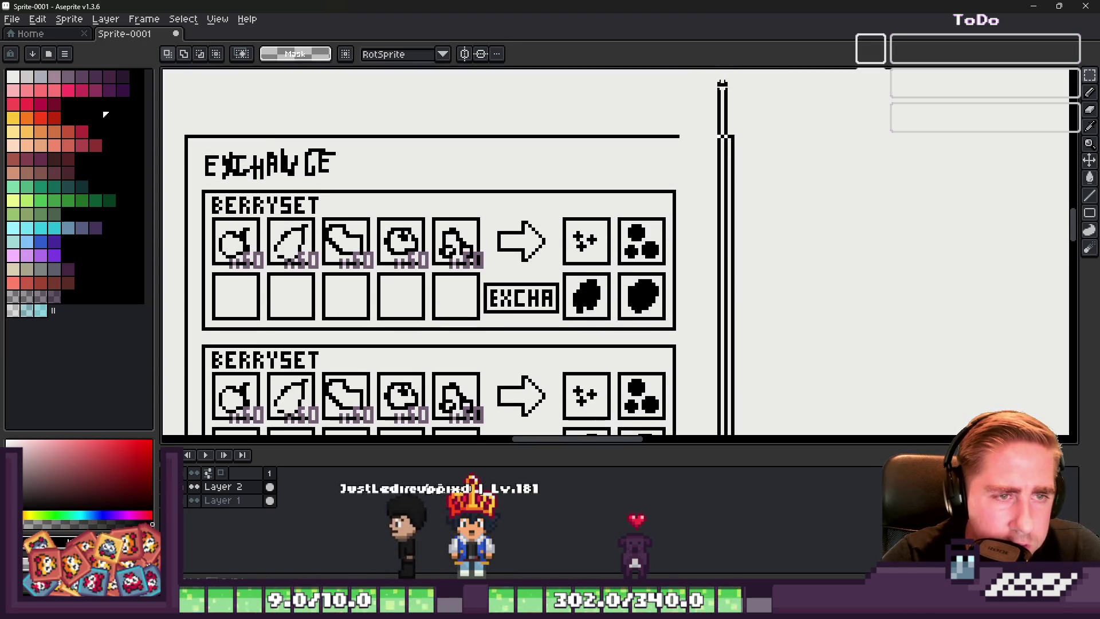
key("ctrl+d")
key("b")
scroll(731, 129, "up", 1)
Step: Draw a tall scrollbar track inside the frame's right edge, undoing an accidental black fill
left_click(1089, 213)
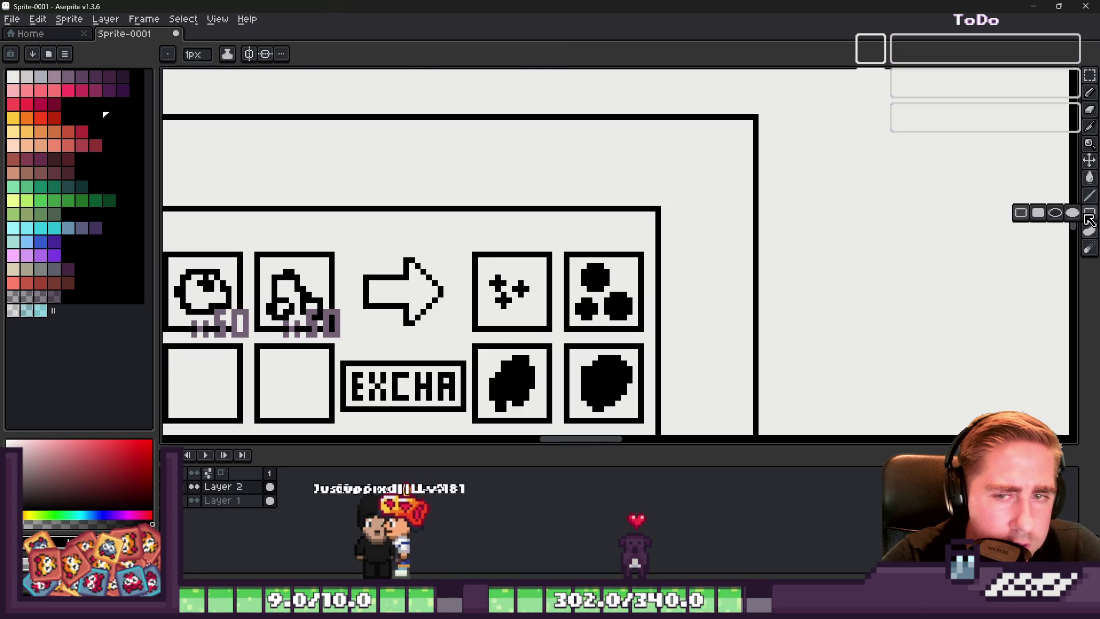
mouse_move(726, 127)
left_mouse_down()
mouse_move(745, 433)
mouse_move(743, 396)
left_mouse_up()
scroll(722, 176, "up", 1)
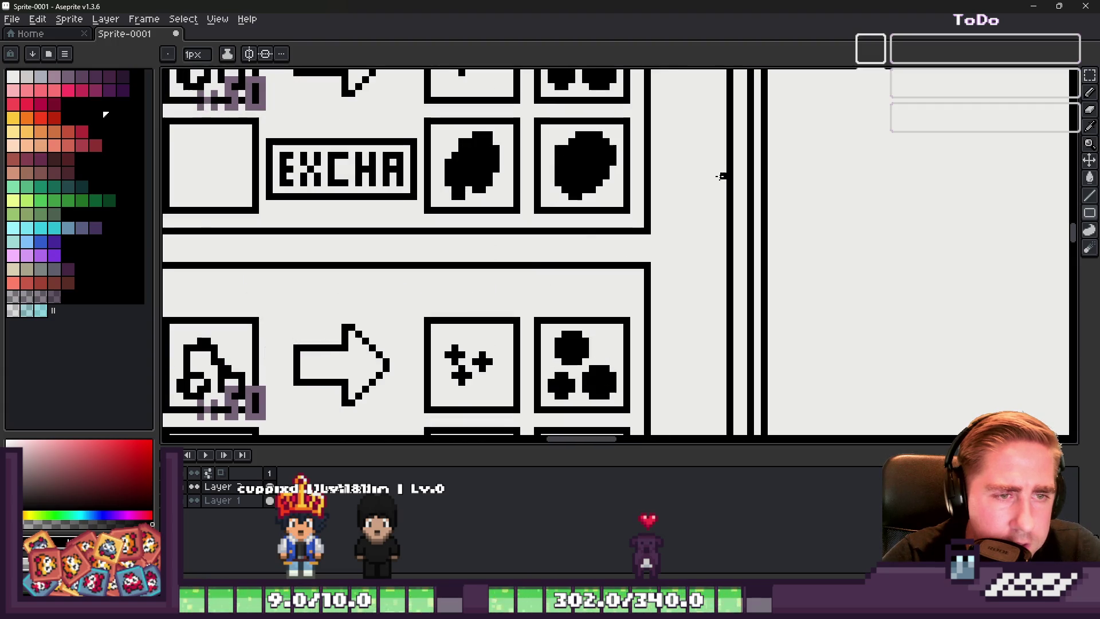
scroll(749, 304, "down", 4)
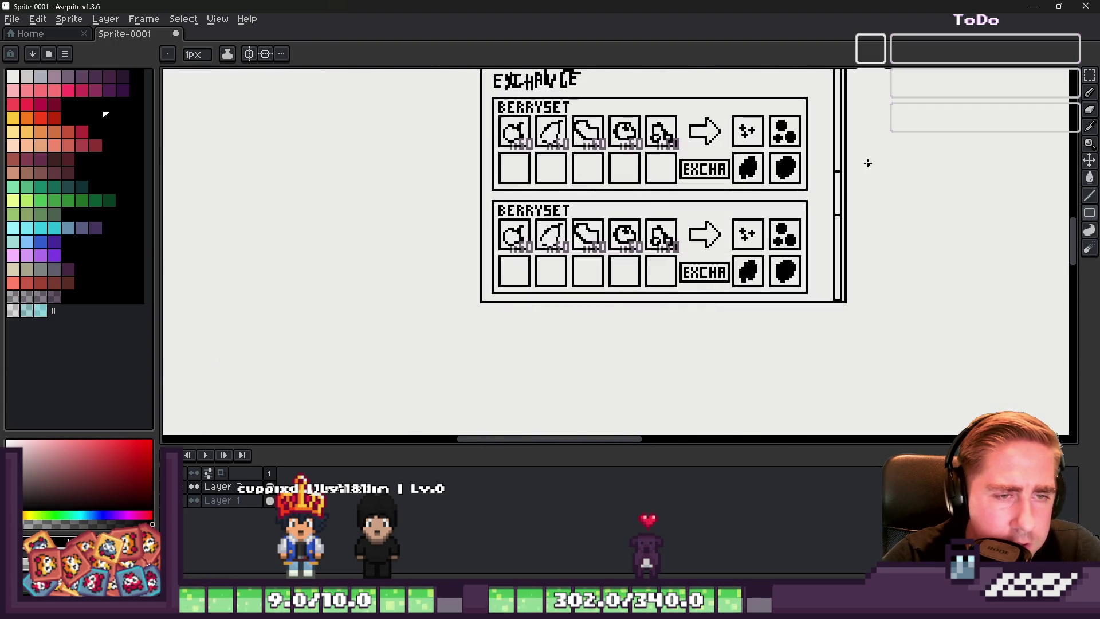
scroll(865, 163, "up", 2)
key("g")
left_click(812, 200)
key("ctrl+z")
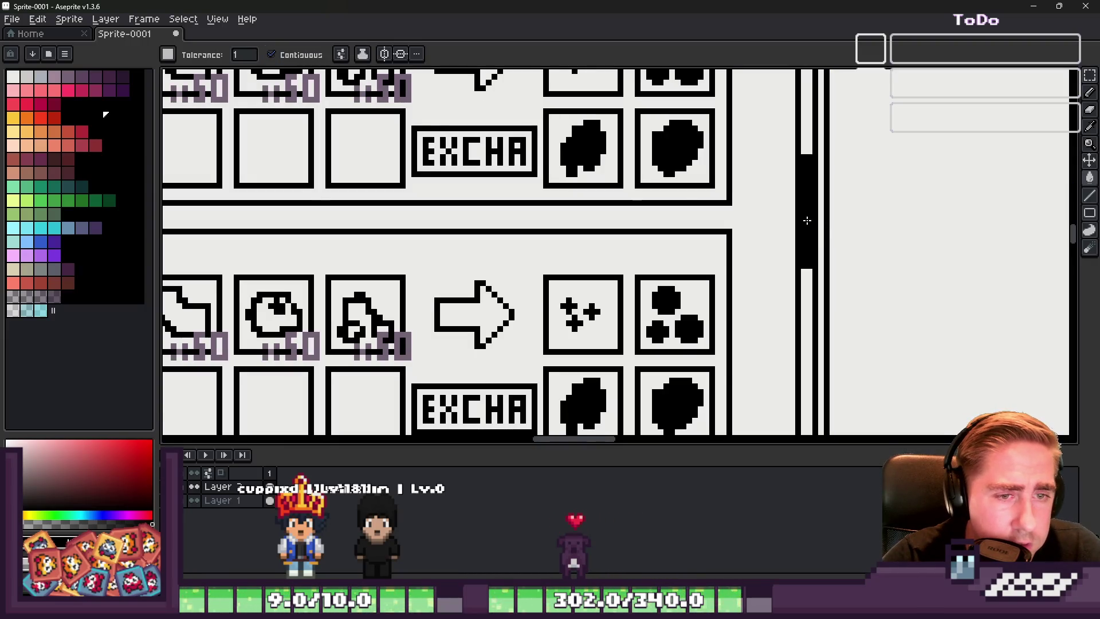
scroll(806, 222, "down", 5)
scroll(807, 222, "up", 3)
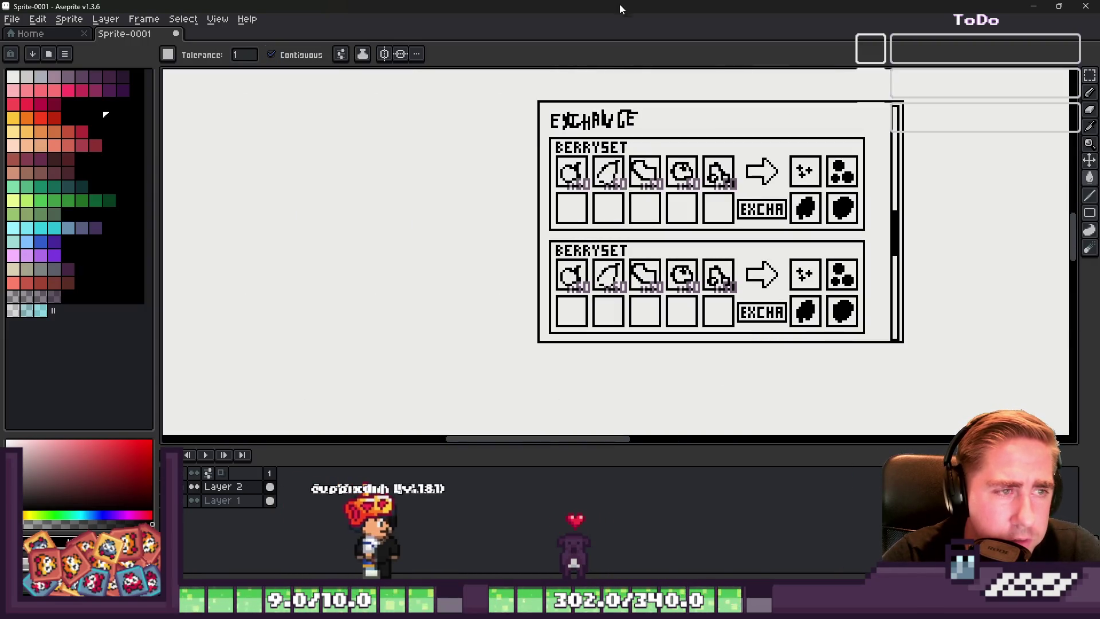
Step: Shift the title and both panels slightly right inside the frame
key("m")
scroll(516, 92, "up", 1)
scroll(513, 103, "down", 1)
left_click_drag(527, 88, 854, 328)
left_click_drag(665, 206, 677, 207)
key("ctrl+d")
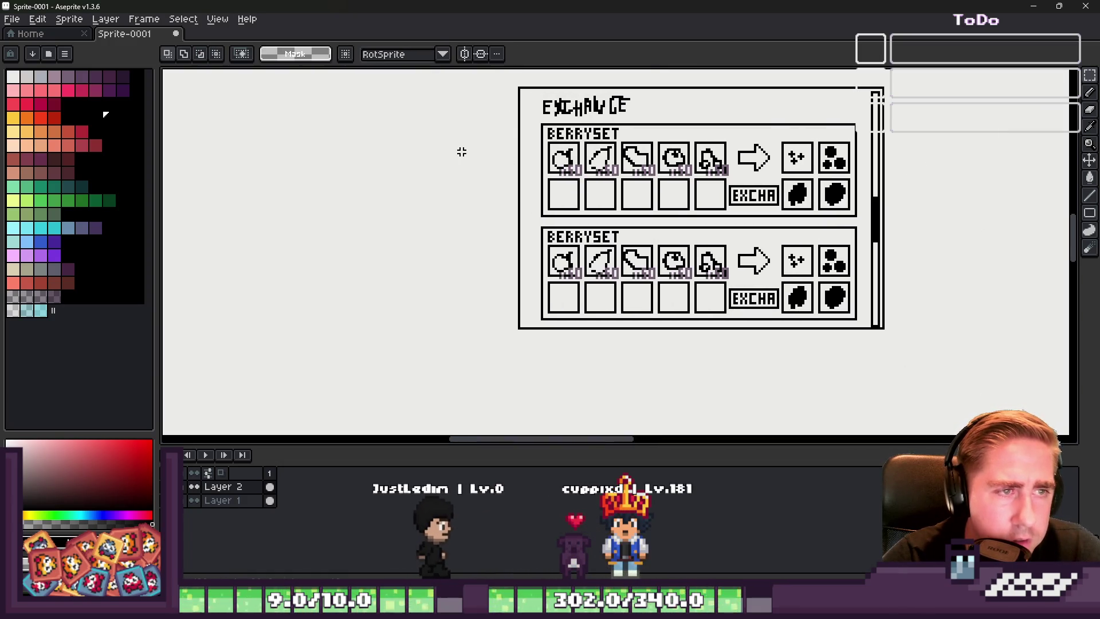
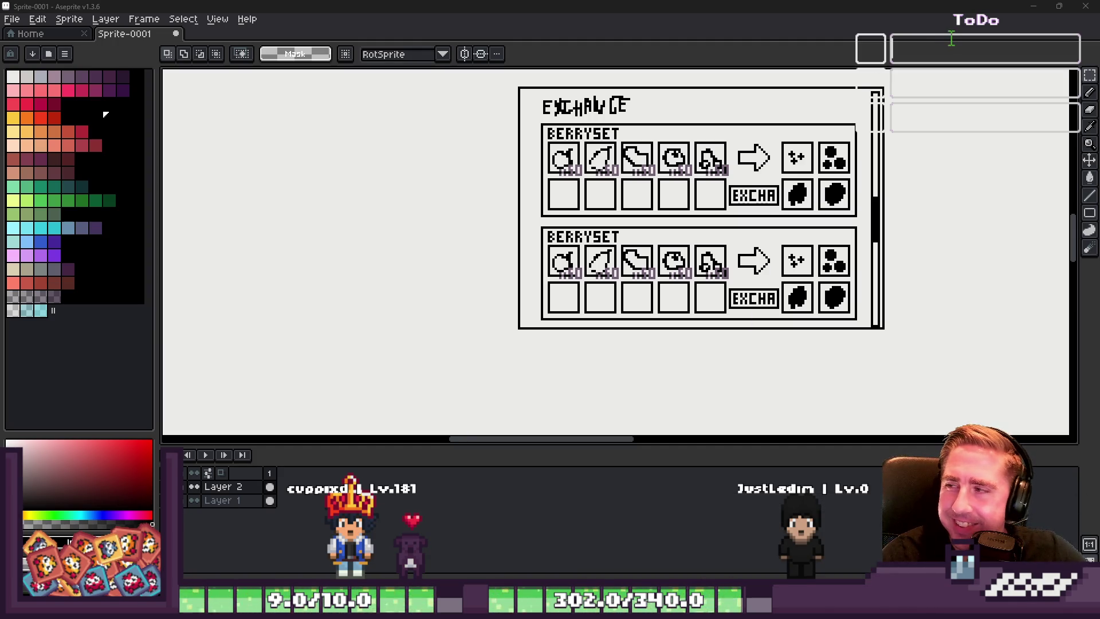
Step: Add 'NEUER NPC' and 'H AUF JEDENFALL' as ToDo entries beside the Aseprite canvas
type("NEUER NPC")
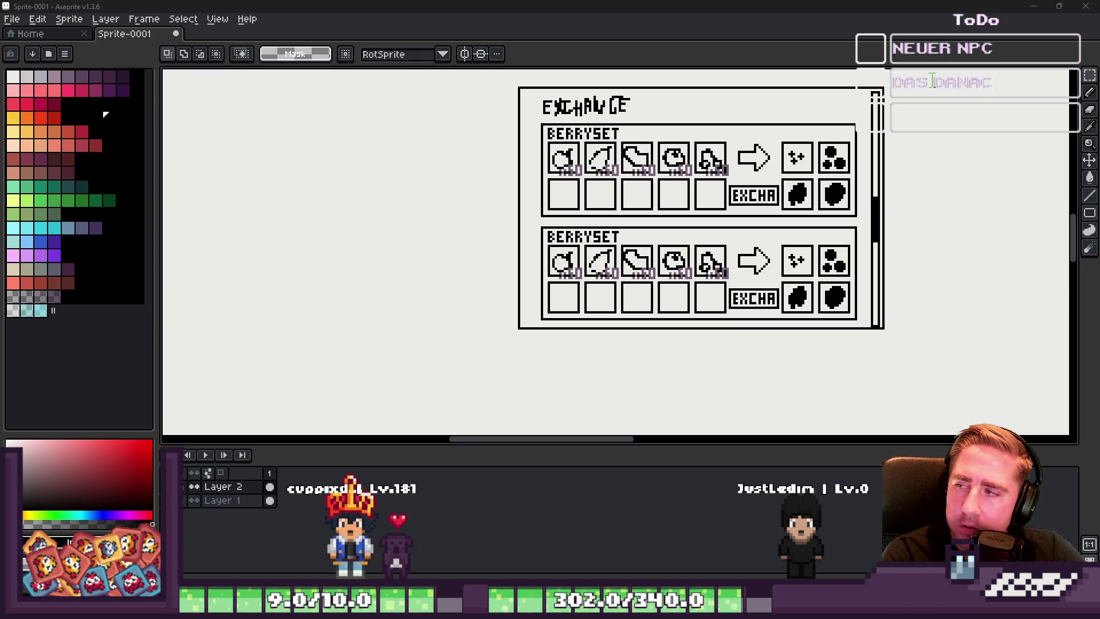
type("H AUF JEDENFALL")
key("Return")
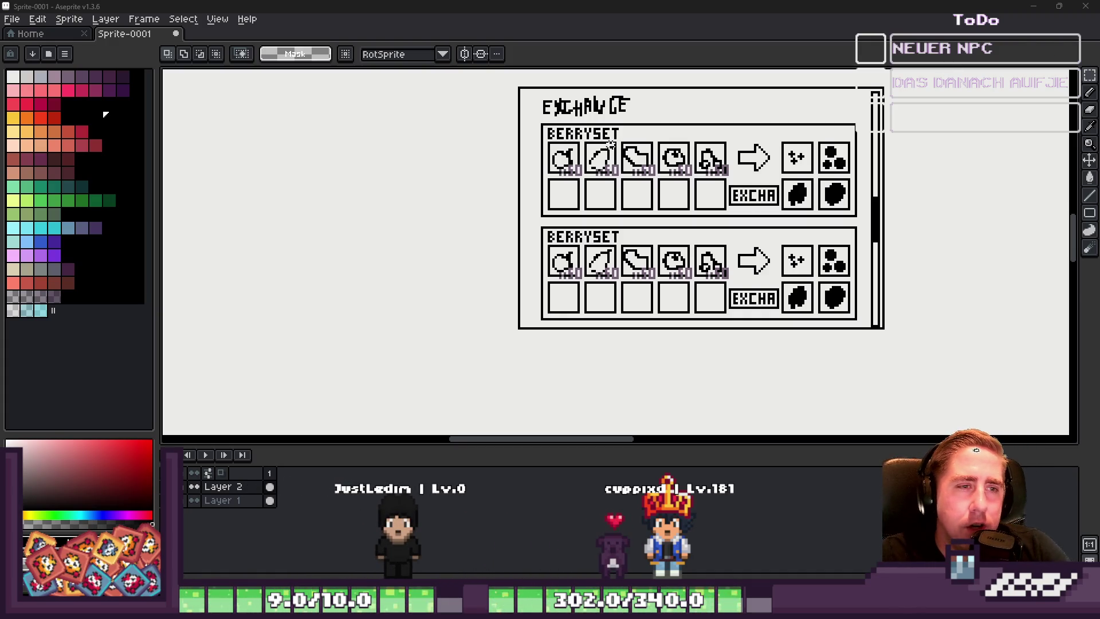
Step: Duplicate the Exchange panel sketch and place the copy to the right of the original
scroll(611, 144, "down", 2)
scroll(610, 112, "up", 2)
mouse_move(503, 101)
left_mouse_down()
mouse_move(682, 270)
mouse_move(936, 392)
mouse_move(592, 121)
mouse_move(946, 217)
left_mouse_up()
key("ctrl+z")
scroll(612, 138, "up", 1)
scroll(612, 139, "down", 3)
left_click_drag(576, 104, 855, 300)
left_click_drag(733, 221, 890, 219)
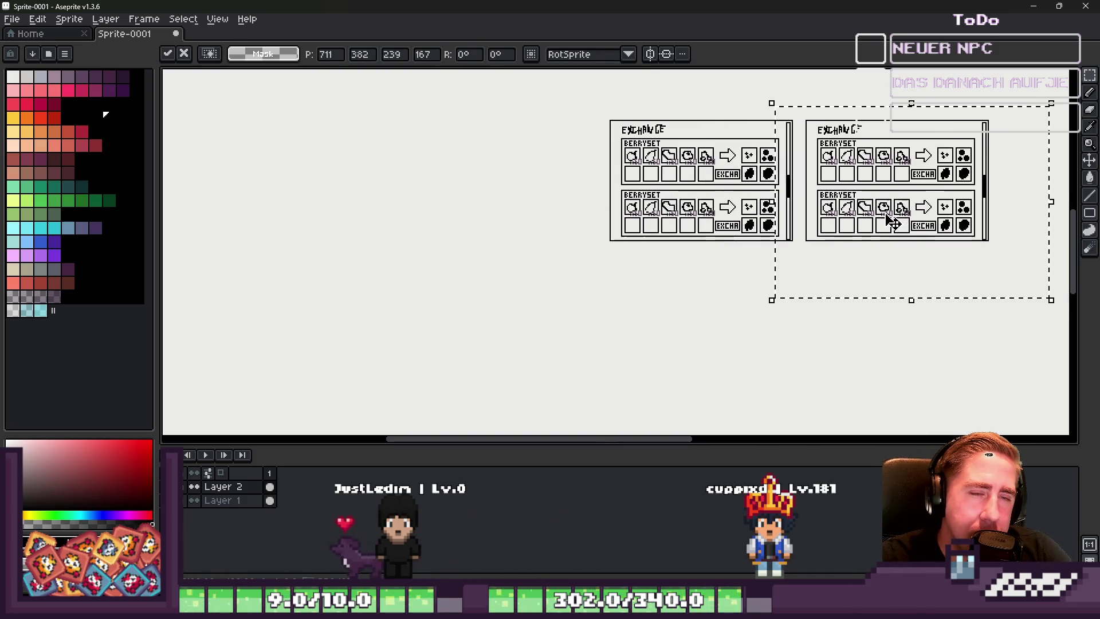
key("Return")
Step: Select the right-hand duplicate Exchange panel and delete it
scroll(578, 105, "down", 2)
scroll(578, 105, "up", 3)
mouse_move(578, 105)
left_mouse_down()
mouse_move(971, 393)
mouse_move(1029, 417)
left_mouse_up()
key("ctrl+d")
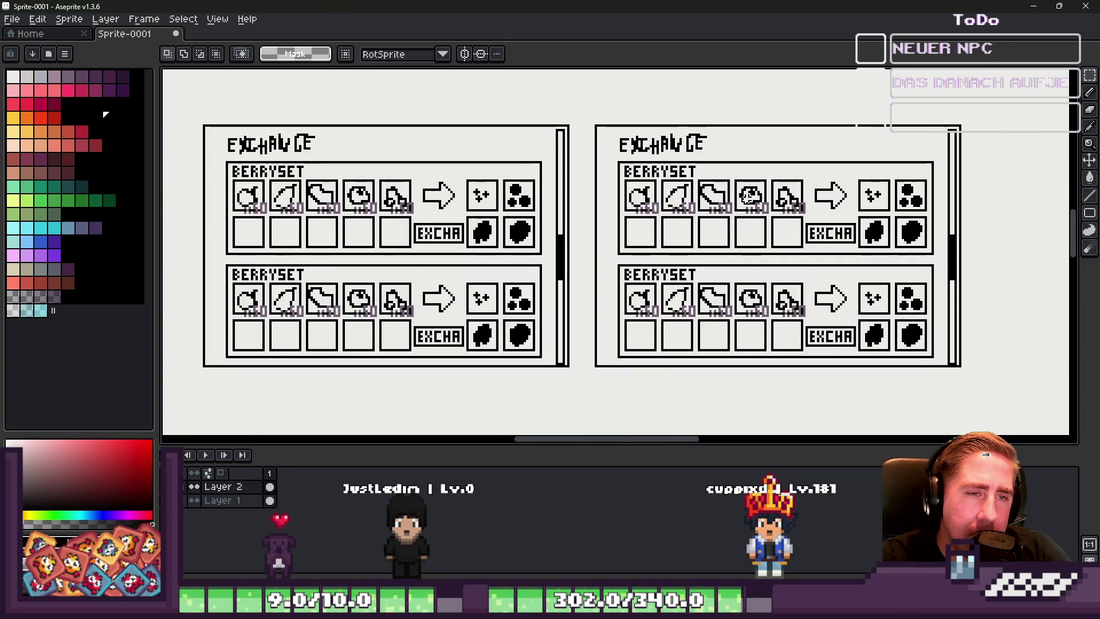
scroll(670, 200, "up", 2)
scroll(670, 201, "down", 2)
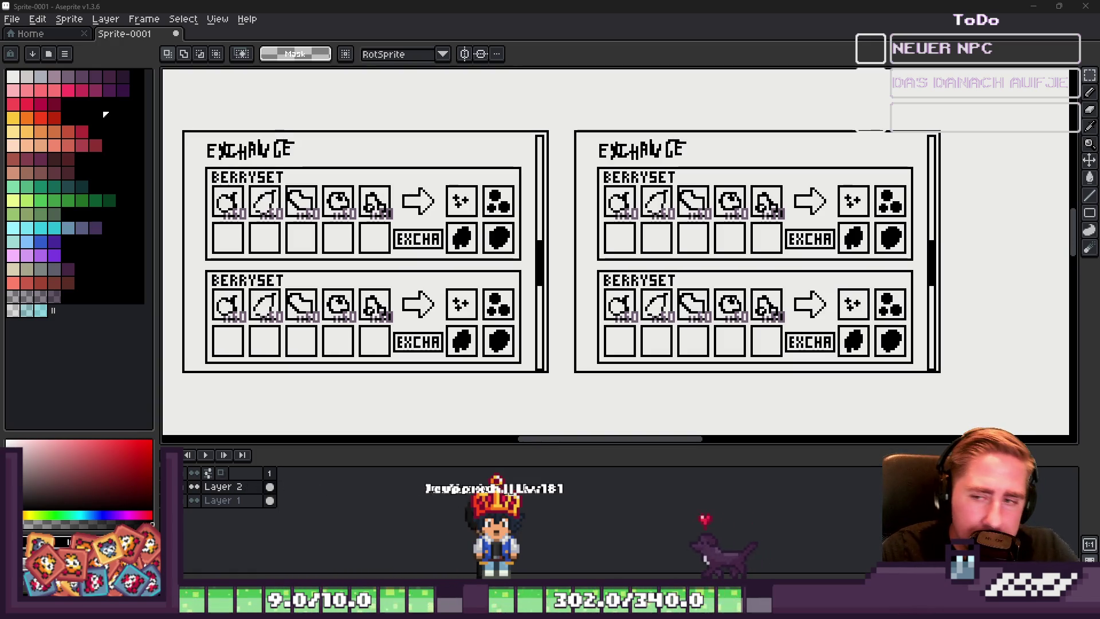
mouse_move(558, 124)
left_mouse_down()
mouse_move(832, 361)
mouse_move(973, 394)
left_mouse_up()
key("Delete")
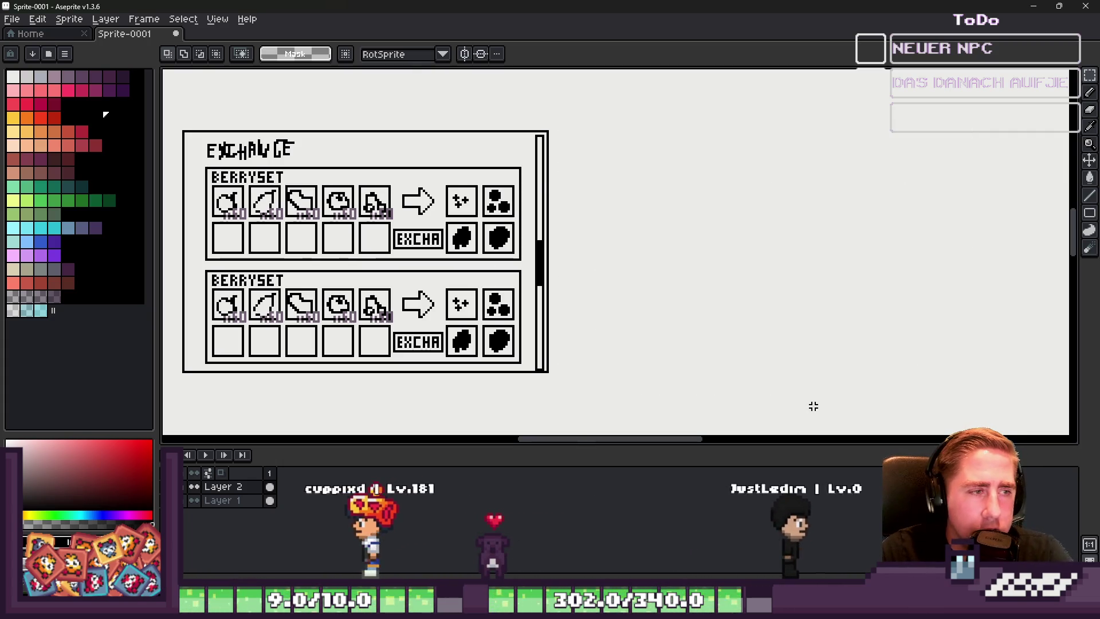
scroll(734, 251, "down", 2)
scroll(619, 269, "up", 2)
scroll(532, 279, "down", 2)
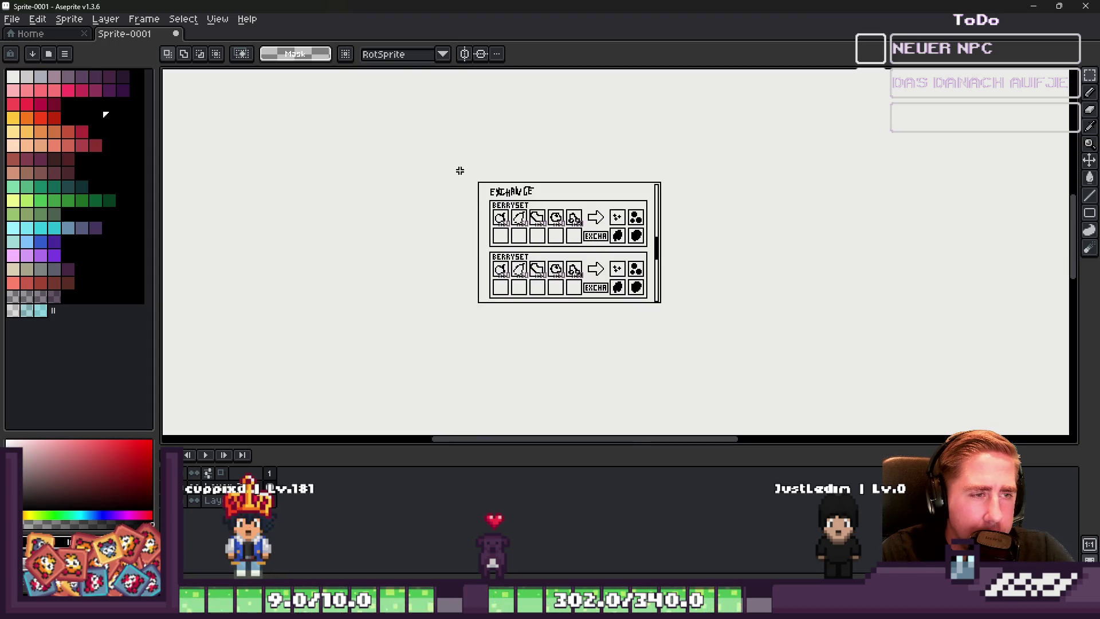
scroll(583, 201, "up", 4)
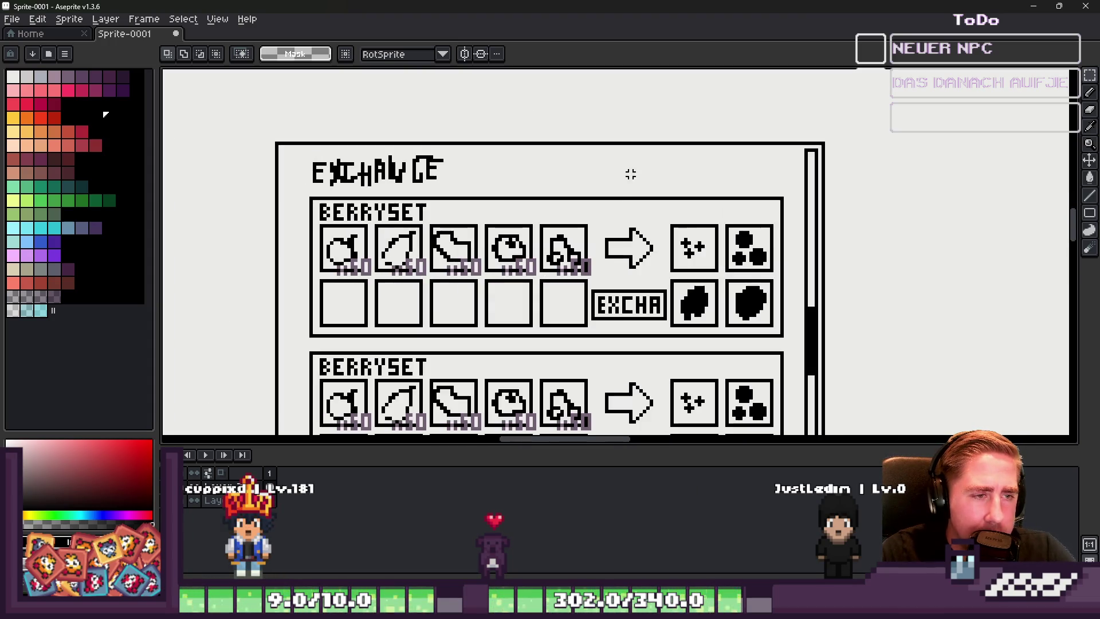
left_click_drag(532, 168, 692, 326)
scroll(693, 324, "down", 2)
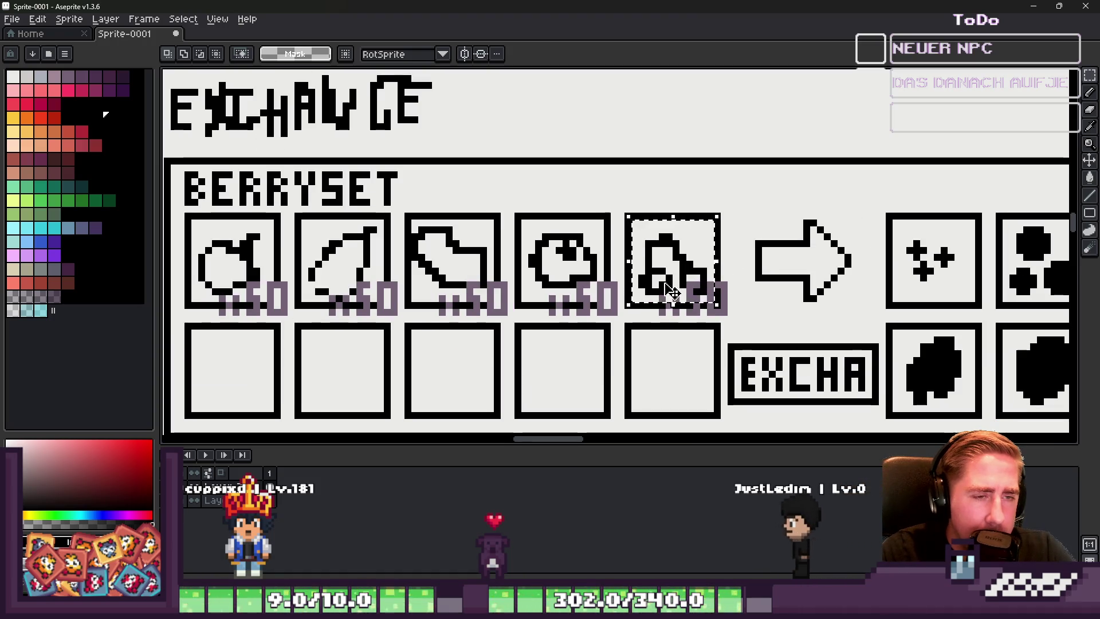
scroll(688, 310, "down", 2)
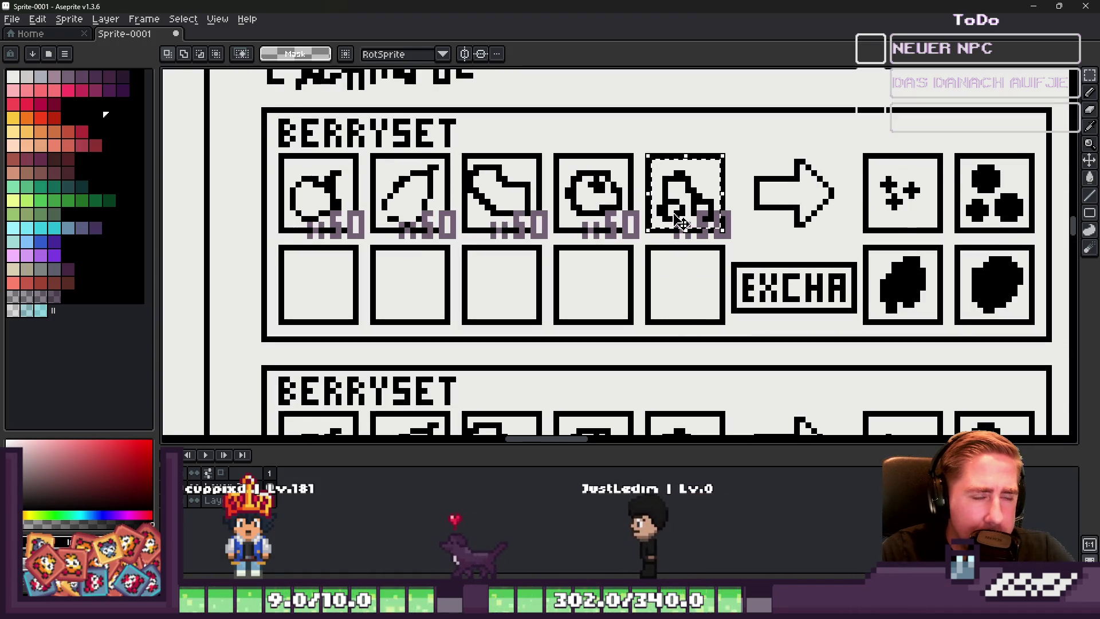
scroll(674, 212, "up", 1)
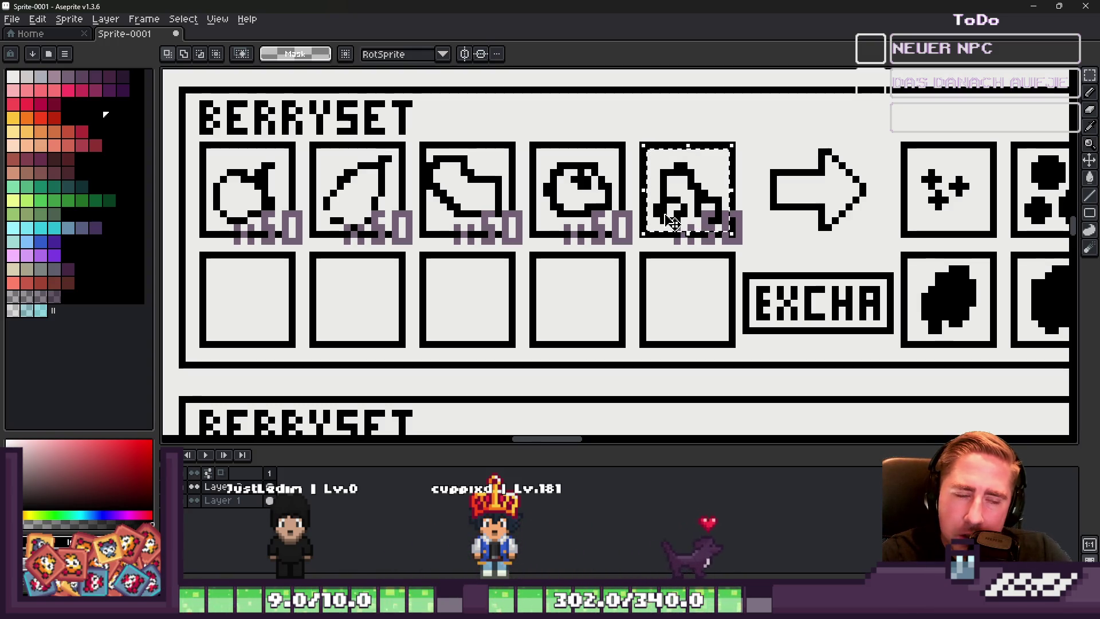
key("ctrl+d")
scroll(549, 207, "down", 4)
scroll(375, 127, "up", 2)
scroll(375, 128, "down", 2)
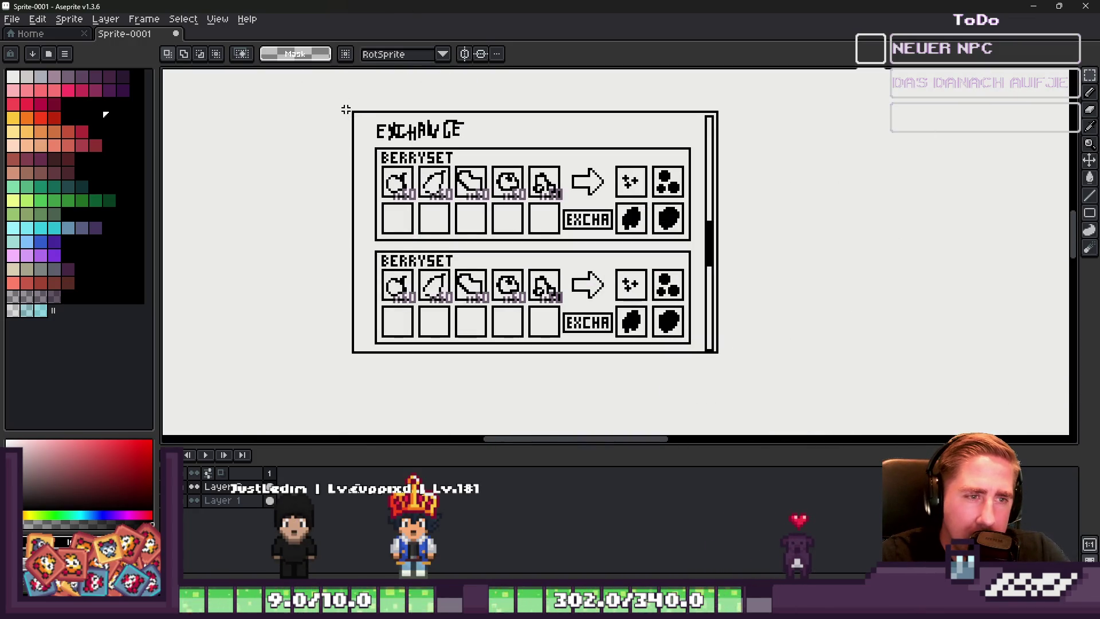
scroll(481, 146, "up", 4)
mouse_move(593, 121)
left_mouse_down()
mouse_move(768, 284)
mouse_move(800, 342)
left_mouse_up()
scroll(836, 256, "down", 2)
left_click(756, 209)
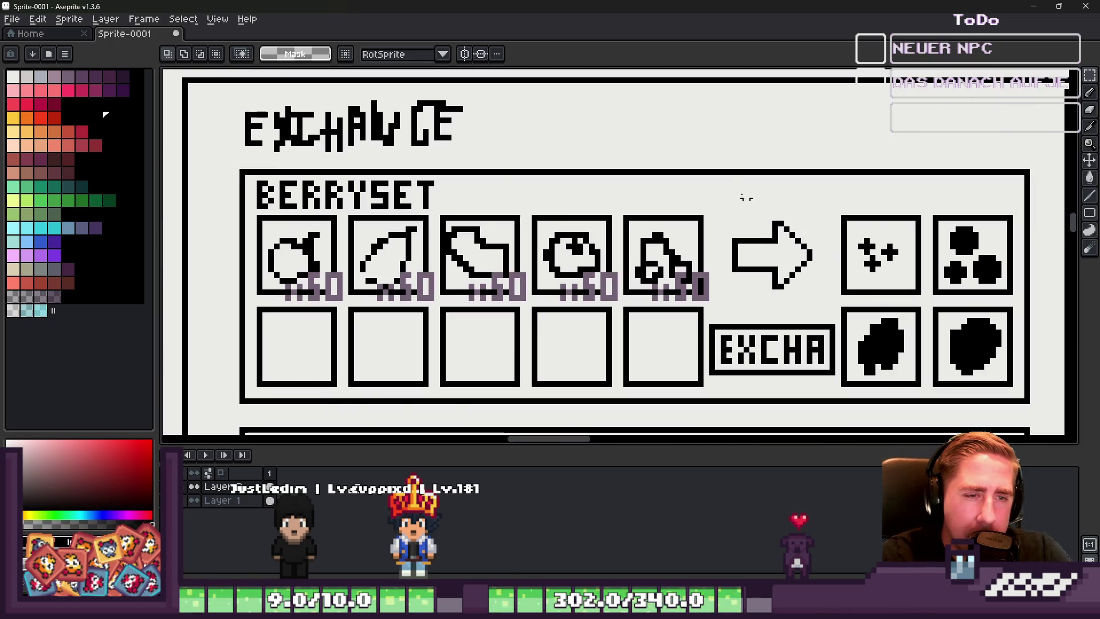
scroll(573, 183, "down", 3)
scroll(529, 185, "up", 1)
mouse_move(422, 126)
left_mouse_down()
mouse_move(779, 337)
mouse_move(866, 418)
left_mouse_up()
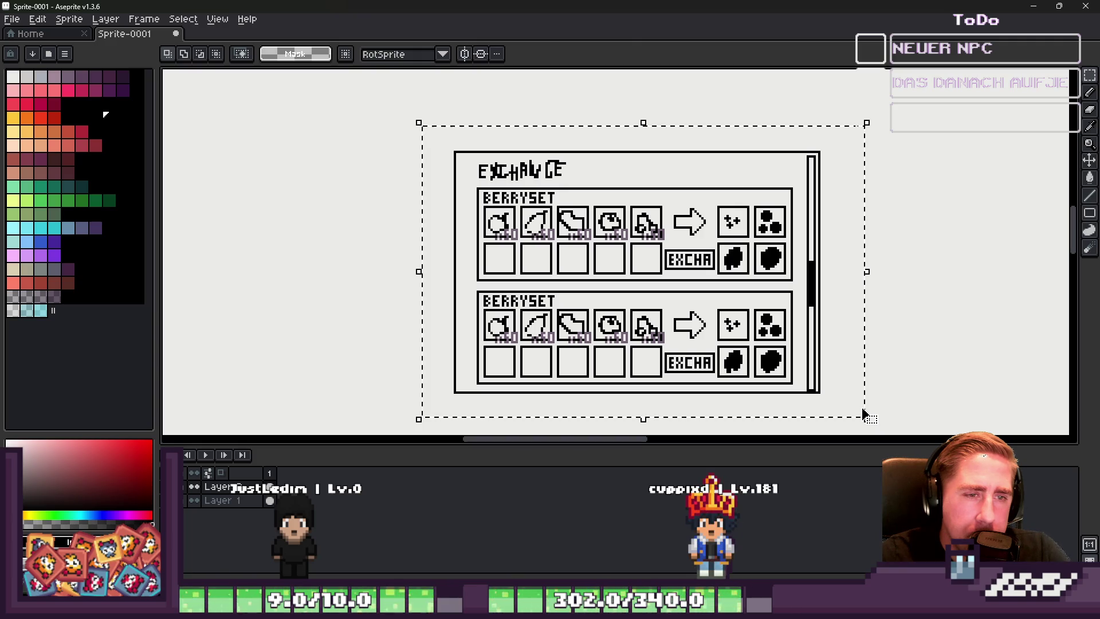
left_click(627, 356)
scroll(462, 231, "up", 2)
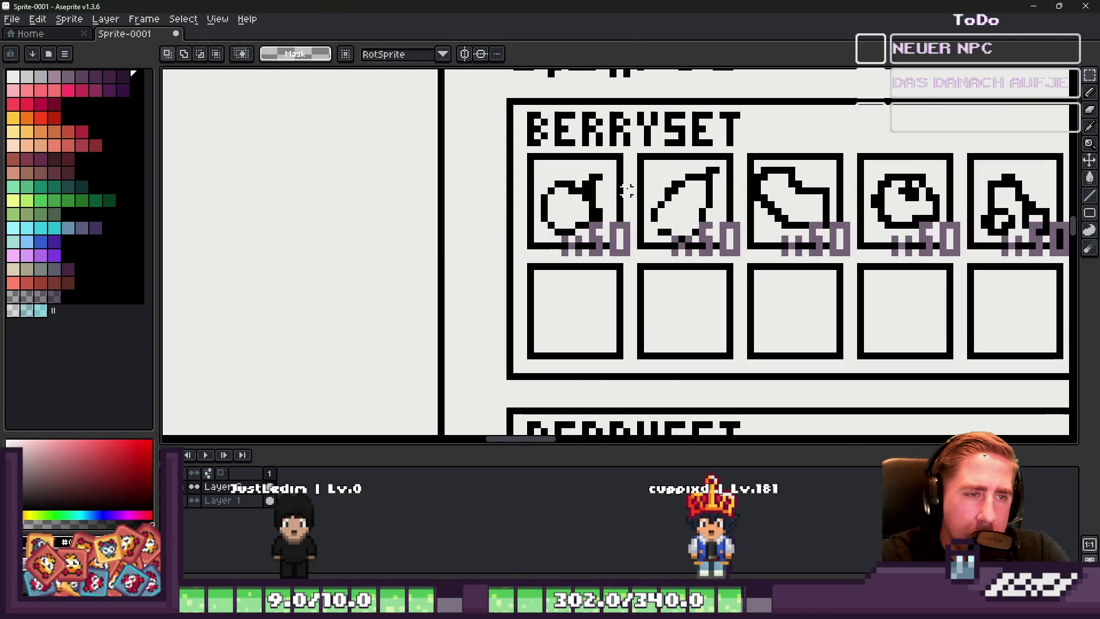
Step: Sketch thin 1px black pencil lines from the first berry icon down into the empty slot
key("b")
scroll(593, 180, "down", 4)
key("minus")
key("minus")
scroll(550, 201, "up", 4)
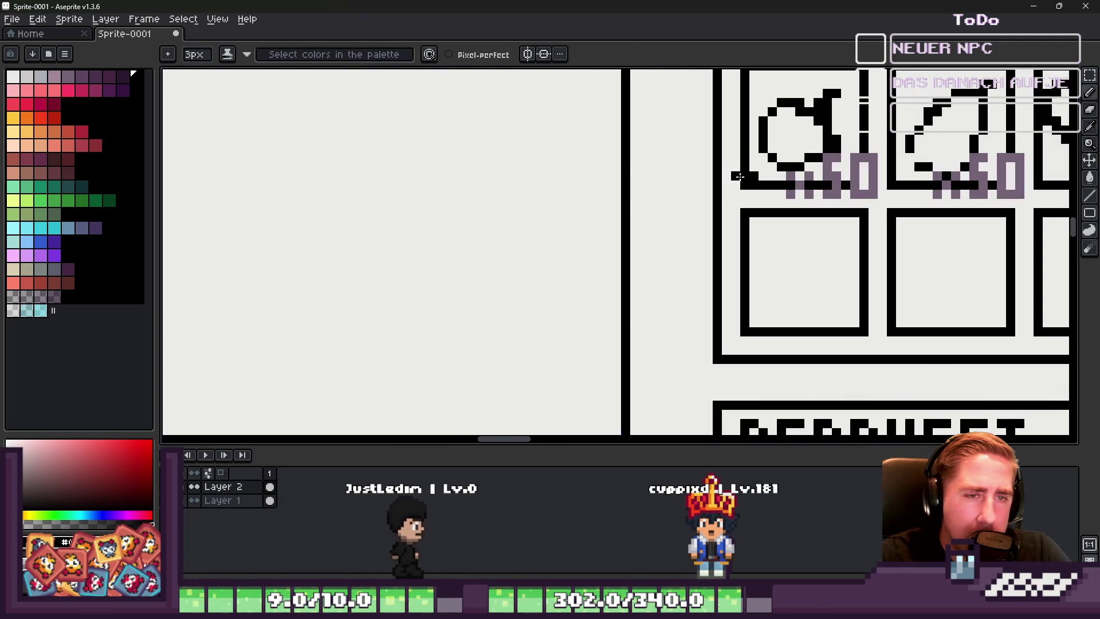
scroll(734, 147, "up", 2)
scroll(734, 147, "down", 2)
mouse_move(713, 275)
left_mouse_down()
mouse_move(714, 338)
mouse_move(781, 332)
mouse_move(810, 258)
mouse_move(842, 223)
mouse_move(725, 161)
left_mouse_up()
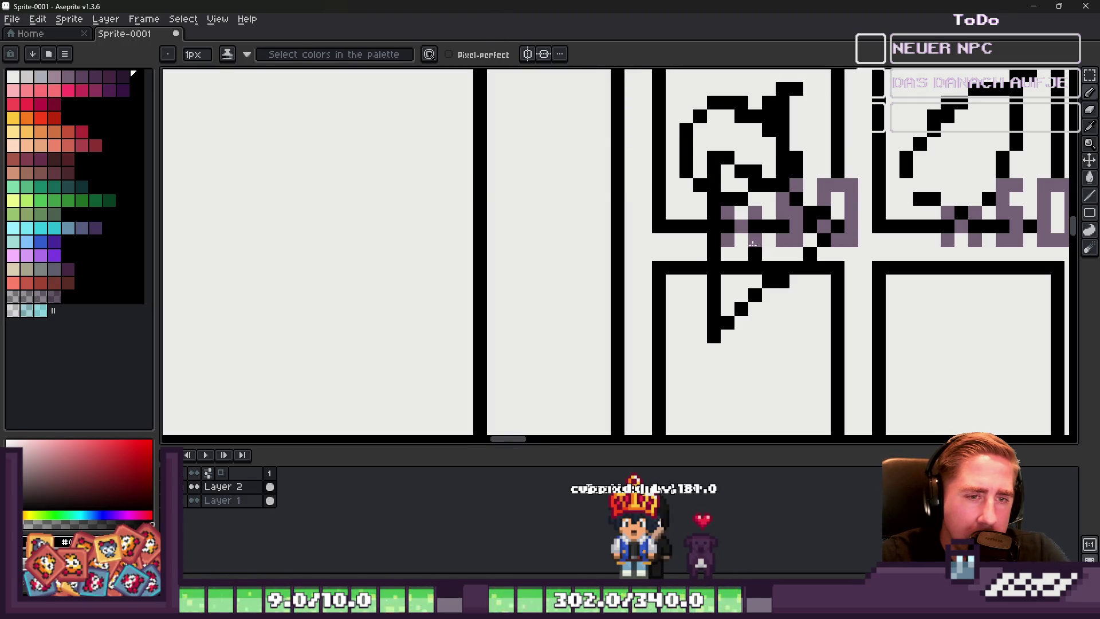
scroll(775, 268, "down", 4)
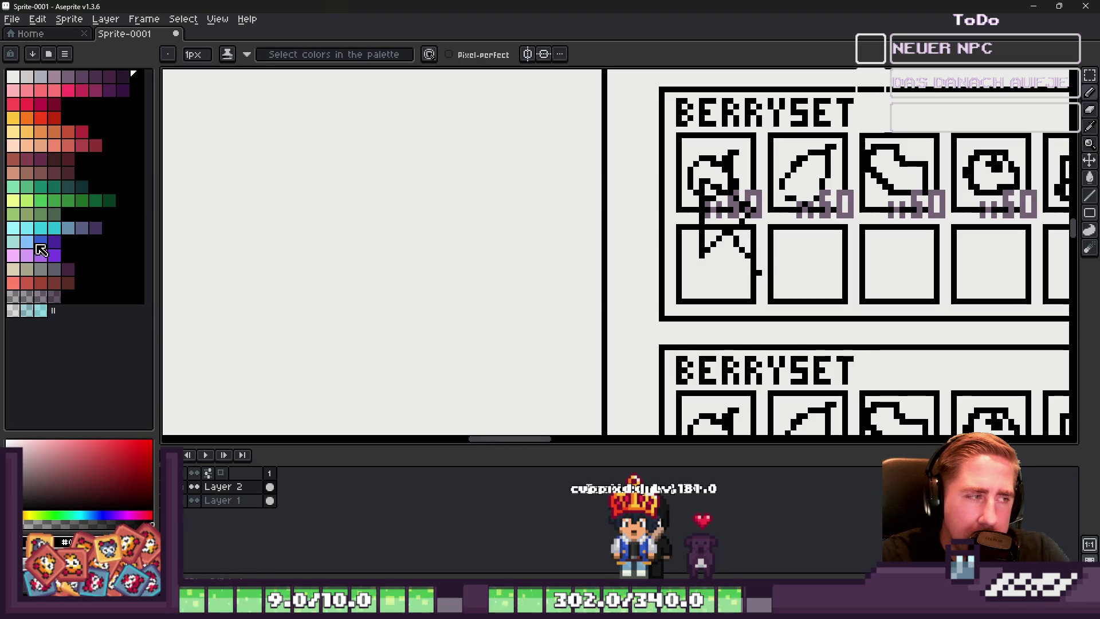
left_click(13, 76)
scroll(801, 205, "up", 2)
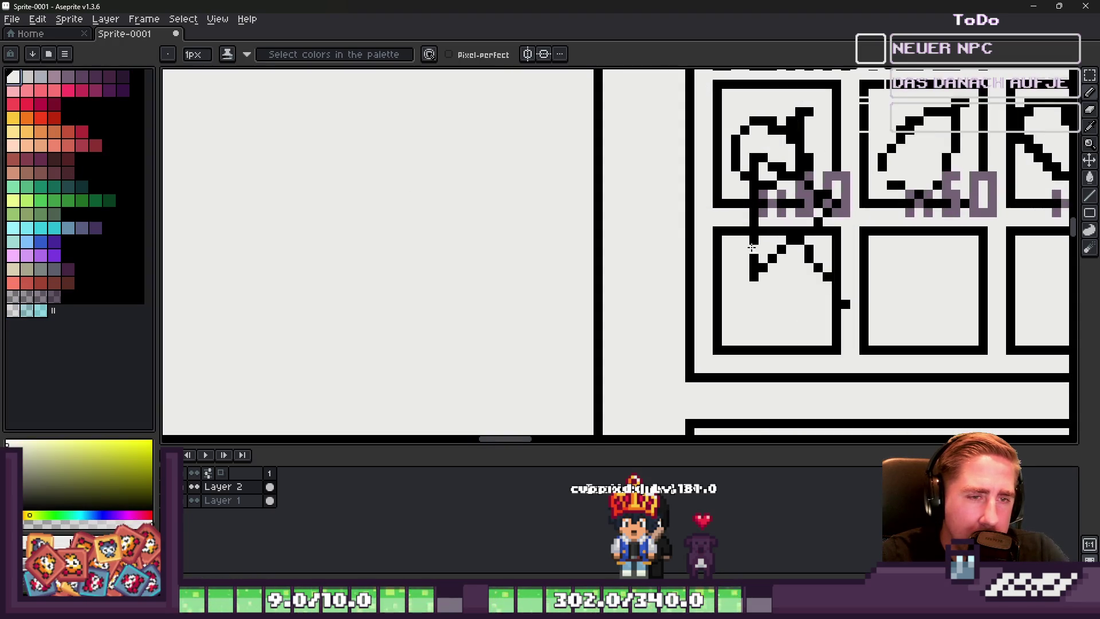
key("g")
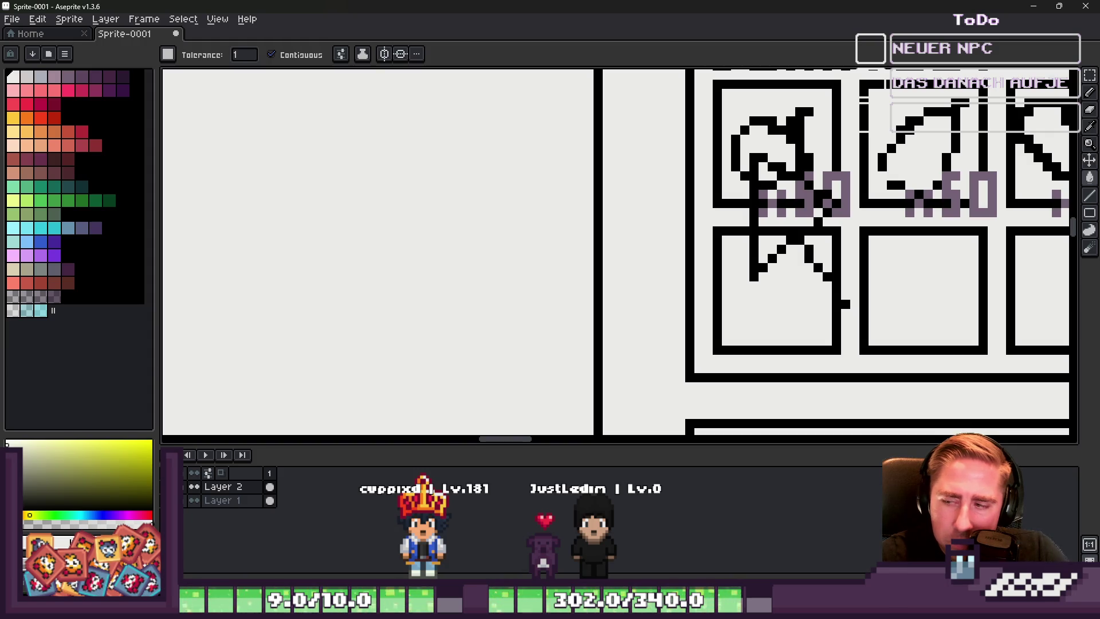
Step: Paint the wedge interior peach with a 2px pencil
scroll(668, 236, "down", 1)
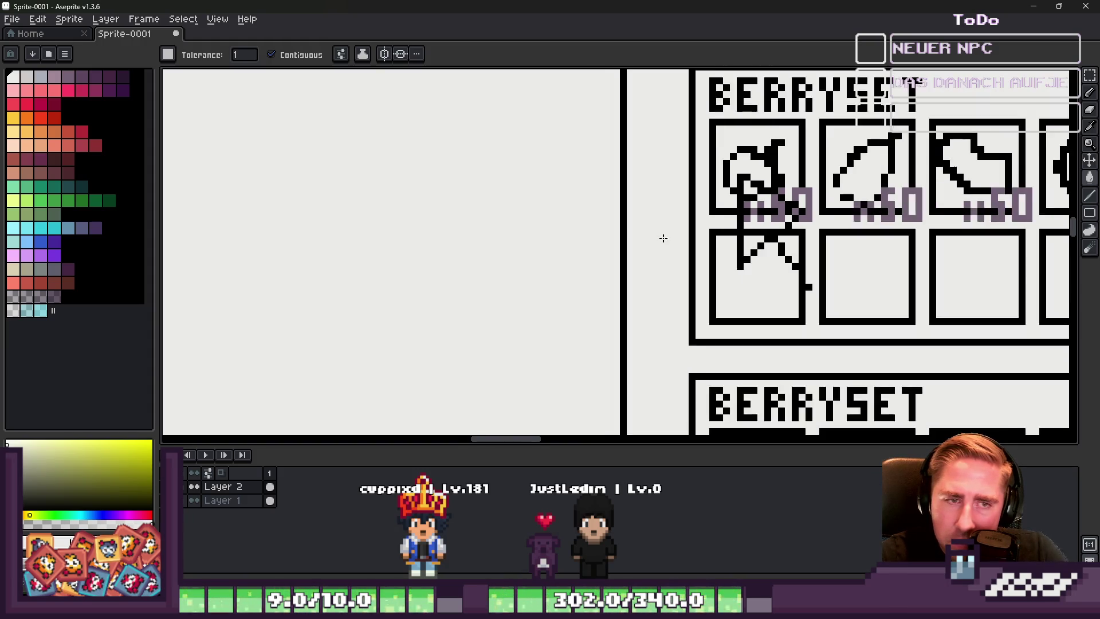
scroll(664, 163, "up", 3)
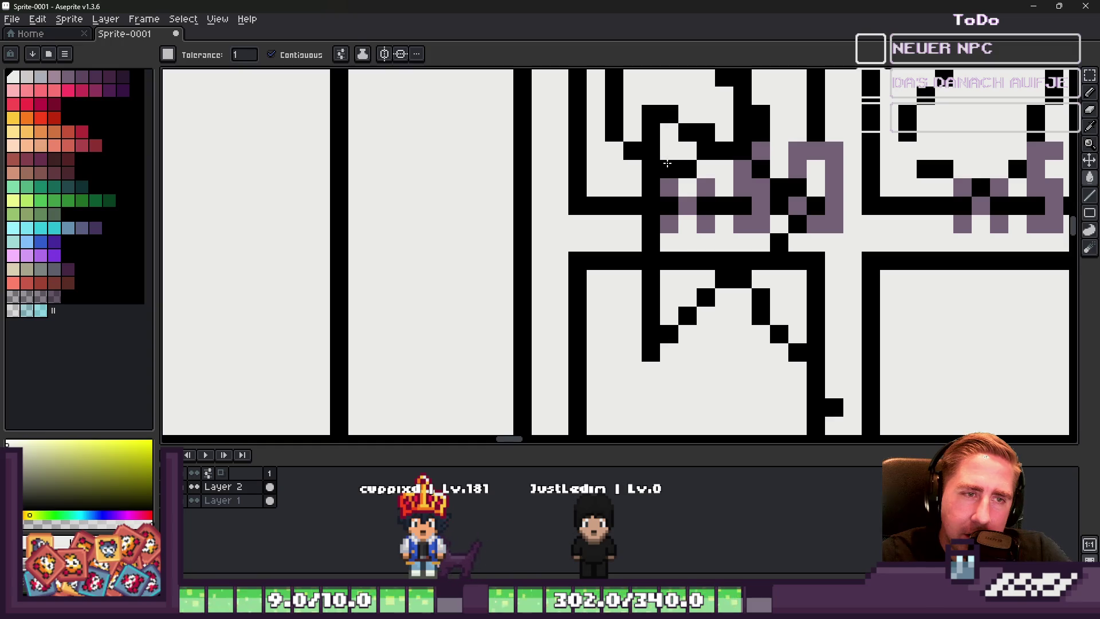
key("b")
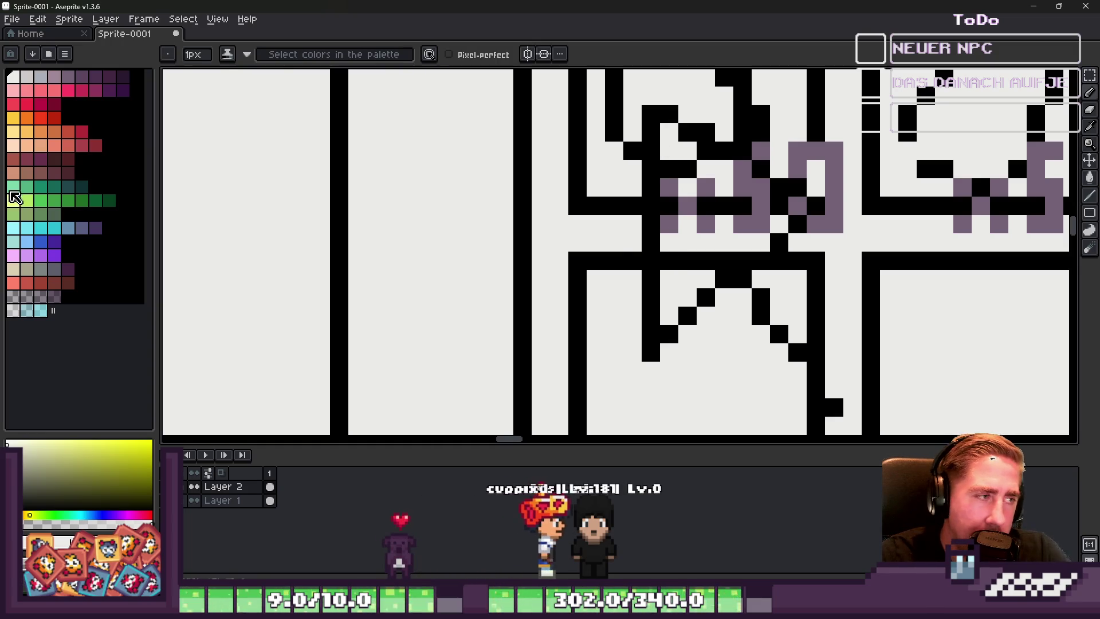
left_click(14, 145)
key("plus")
left_click(676, 139)
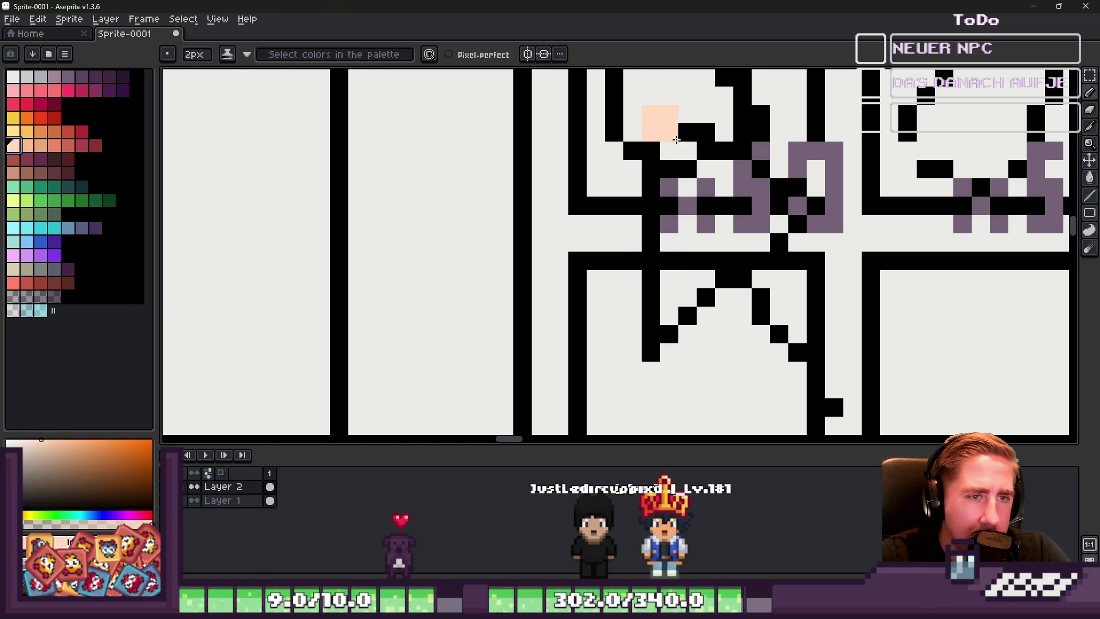
left_click_drag(671, 141, 662, 321)
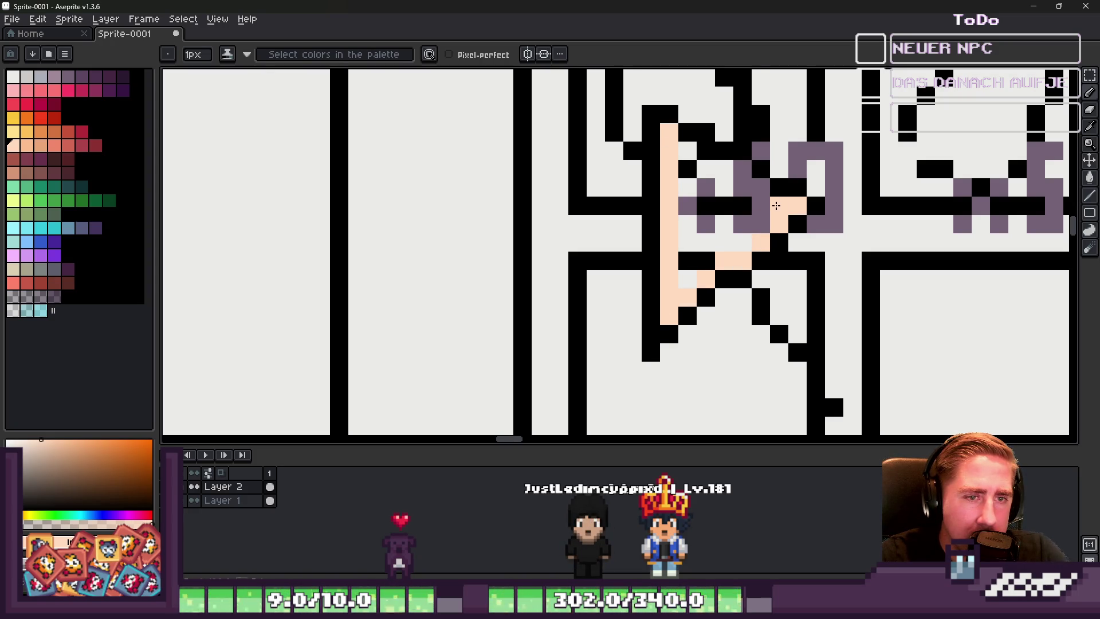
mouse_move(739, 175)
left_mouse_down()
mouse_move(711, 166)
mouse_move(705, 151)
mouse_move(688, 199)
mouse_move(688, 281)
mouse_move(706, 258)
left_mouse_up()
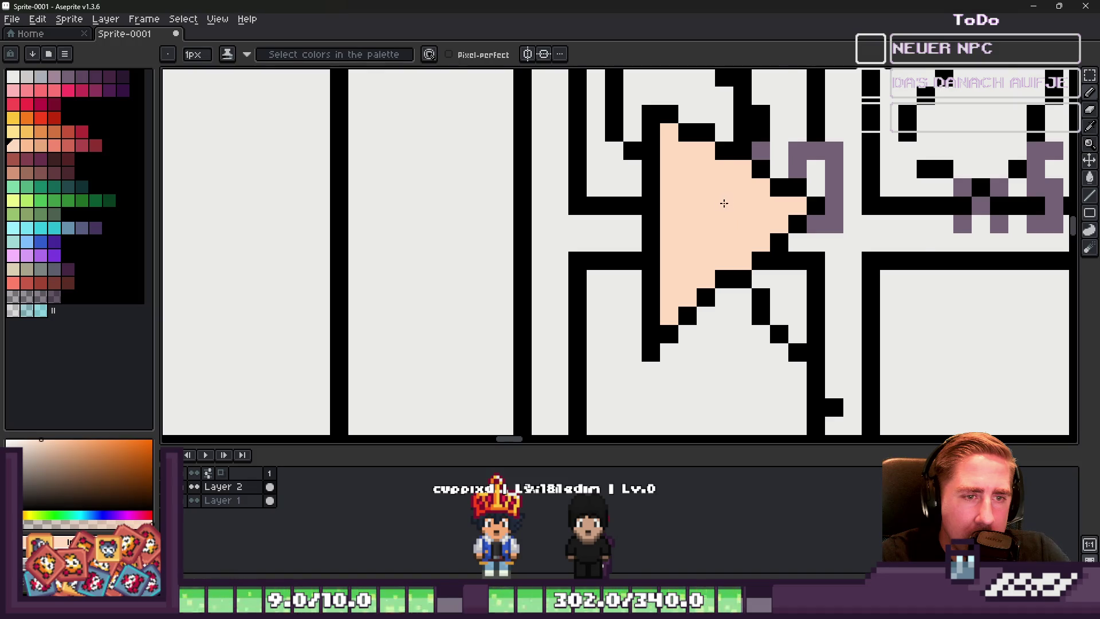
Step: Extend the peach fill down the lower tip and redraw the black outline beside it
scroll(726, 266, "up", 1)
scroll(742, 279, "down", 1)
left_click(756, 290)
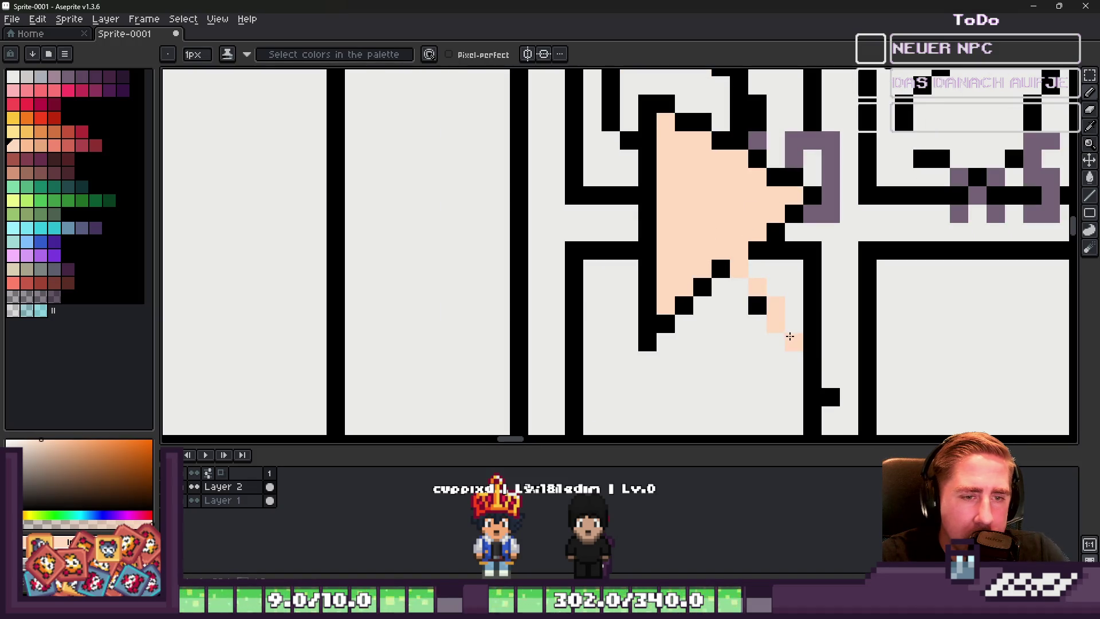
left_click_drag(796, 342, 812, 361)
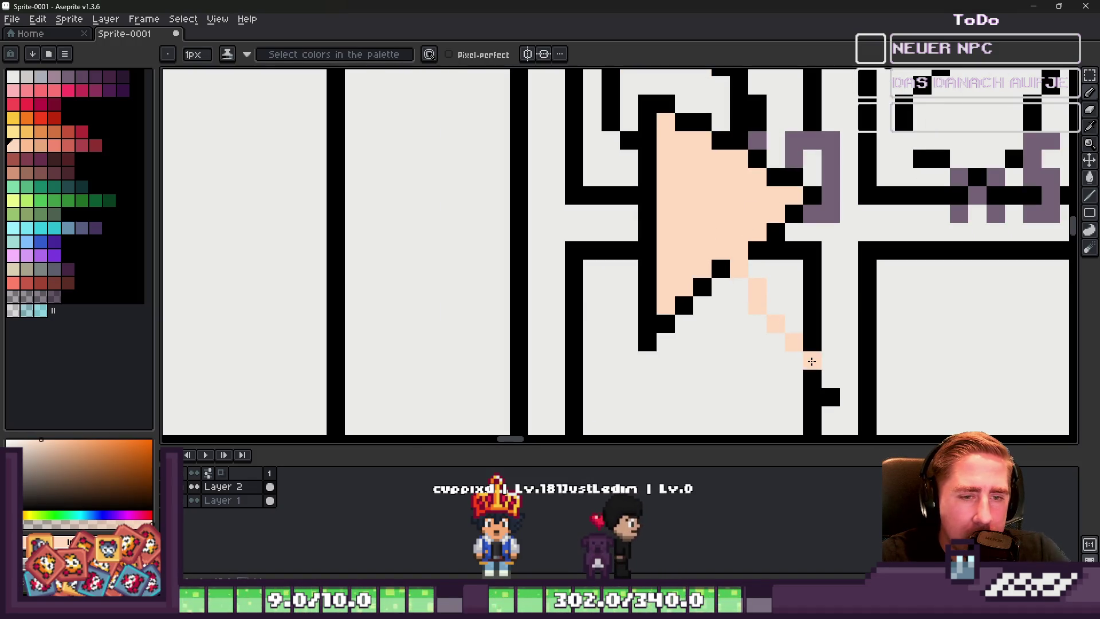
left_click(794, 324)
left_click(776, 304)
left_click_drag(776, 300, 749, 258)
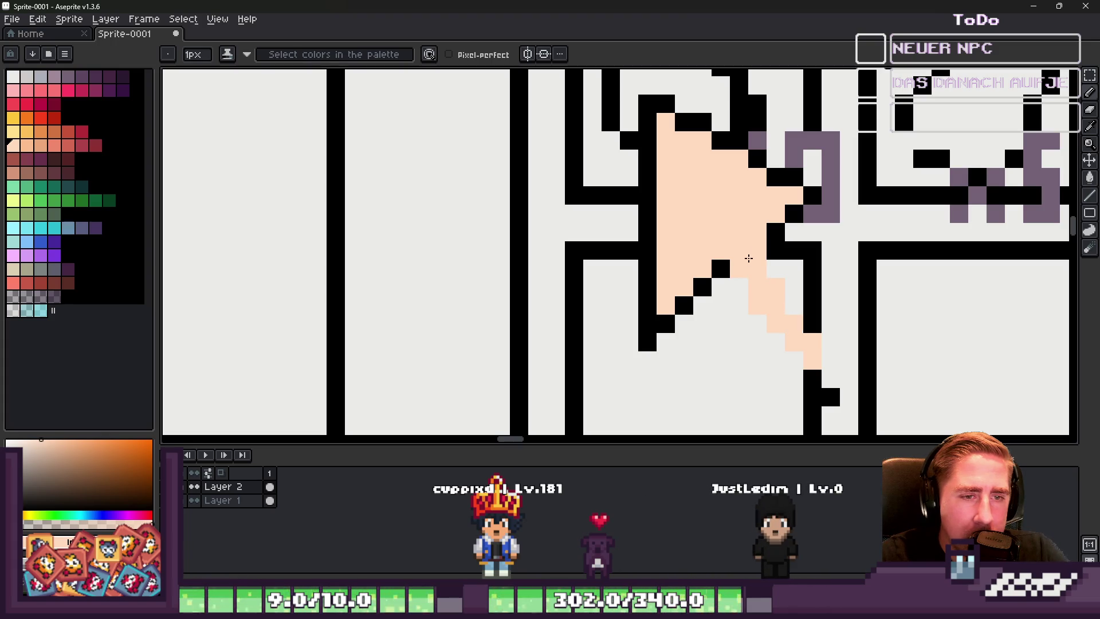
left_click(812, 320)
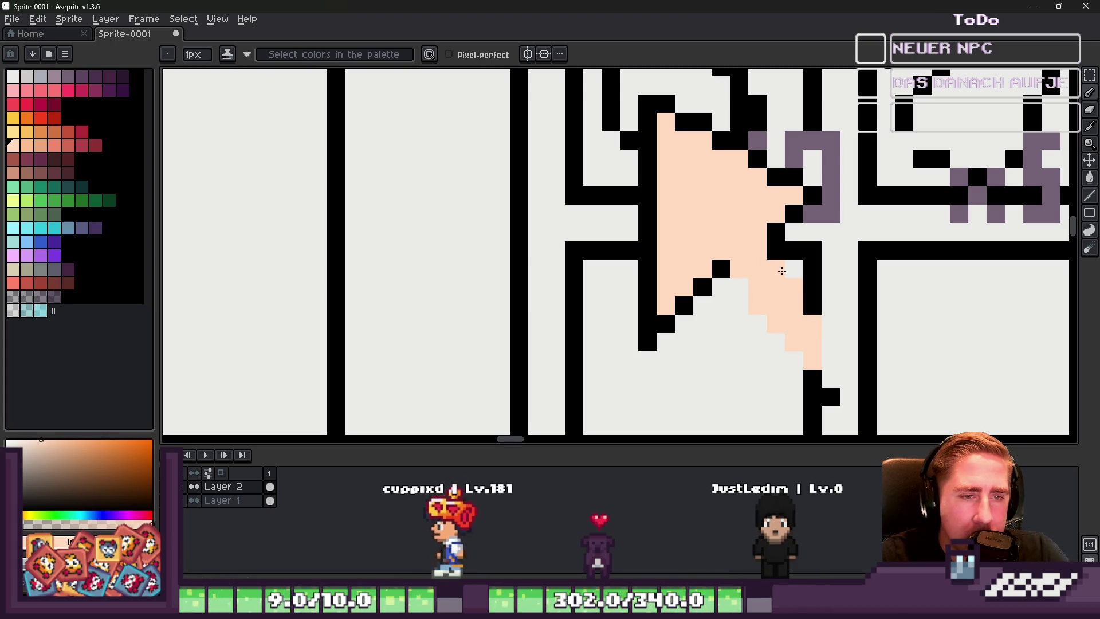
left_click(777, 258, "alt")
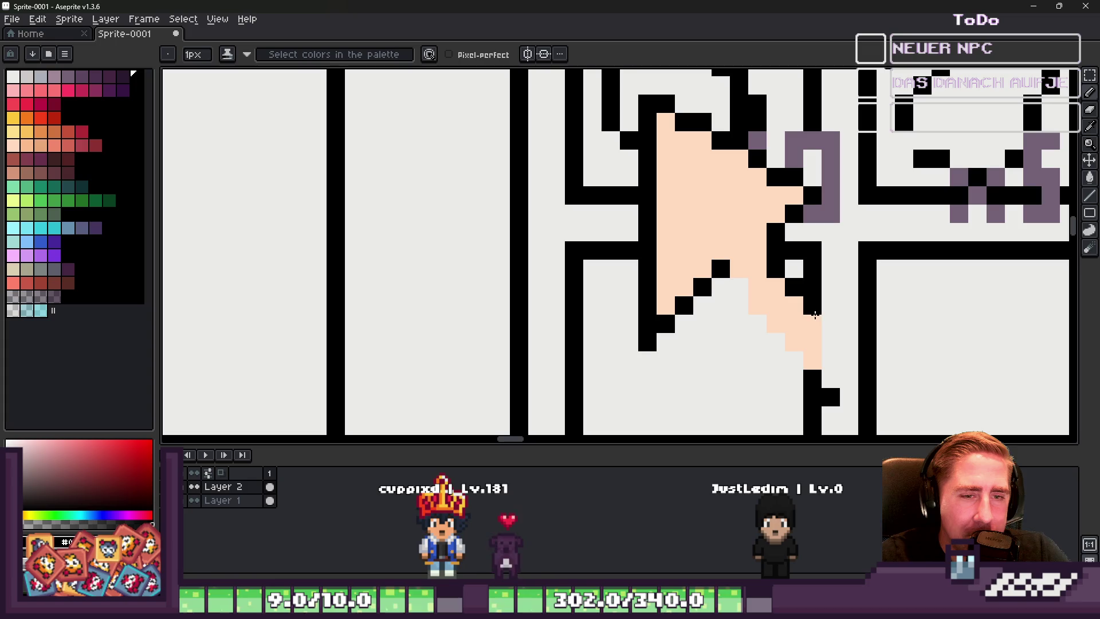
mouse_move(825, 329)
left_mouse_down()
mouse_move(827, 369)
mouse_move(740, 292)
left_mouse_up()
Step: Select the BERRYSET title and first slot and move the piece onto empty canvas
scroll(712, 252, "down", 3)
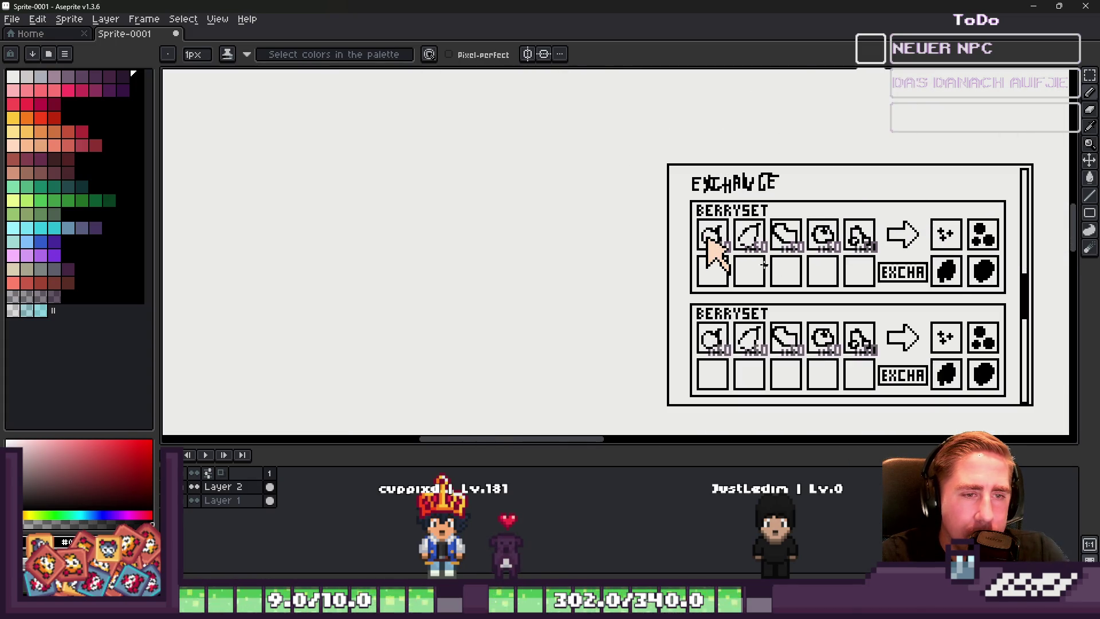
scroll(716, 253, "up", 3)
scroll(717, 235, "down", 2)
scroll(705, 222, "up", 3)
scroll(723, 220, "down", 3)
scroll(705, 218, "up", 2)
scroll(676, 214, "down", 1)
scroll(680, 229, "down", 3)
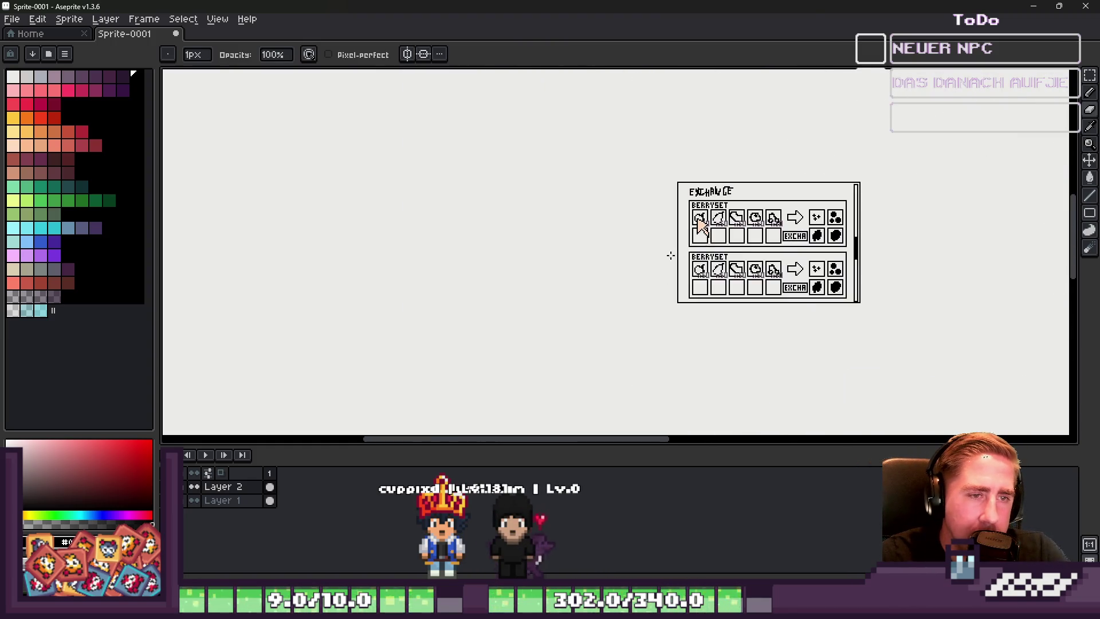
scroll(636, 258, "up", 4)
key("m")
scroll(651, 245, "down", 2)
mouse_move(718, 225)
left_mouse_down()
mouse_move(779, 289)
mouse_move(805, 294)
left_mouse_up()
mouse_move(734, 227)
left_mouse_down()
mouse_move(509, 277)
mouse_move(651, 274)
left_mouse_up()
Step: Draw a black rectangular pencil frame around the moved BERRYSET slot piece
scroll(509, 277, "up", 1)
key("b")
left_click_drag(657, 375, 624, 382)
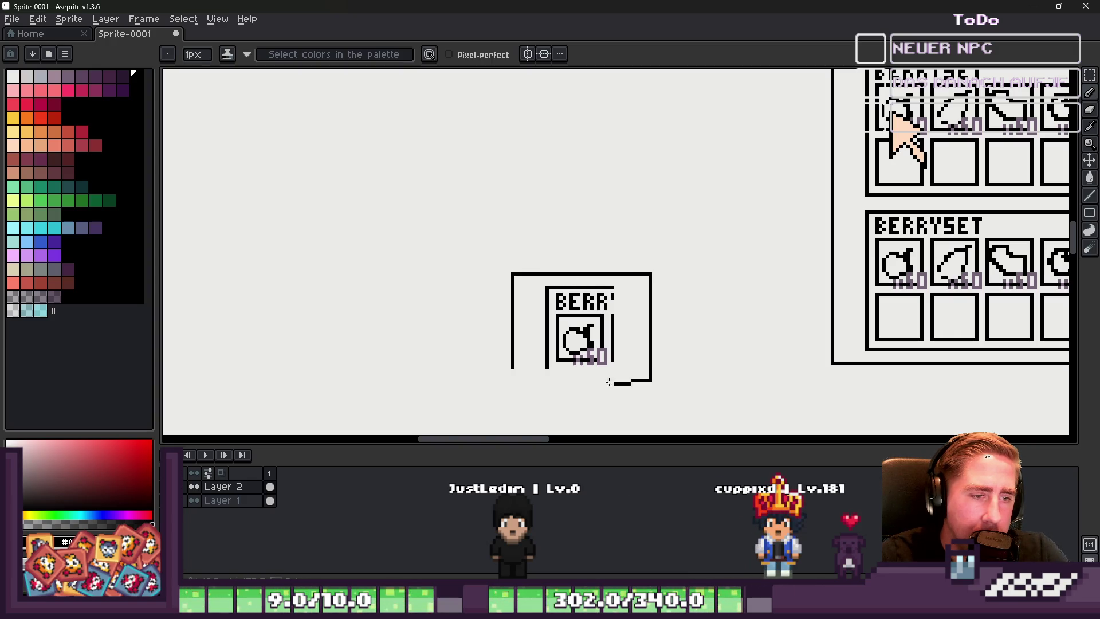
left_click_drag(507, 377, 511, 373)
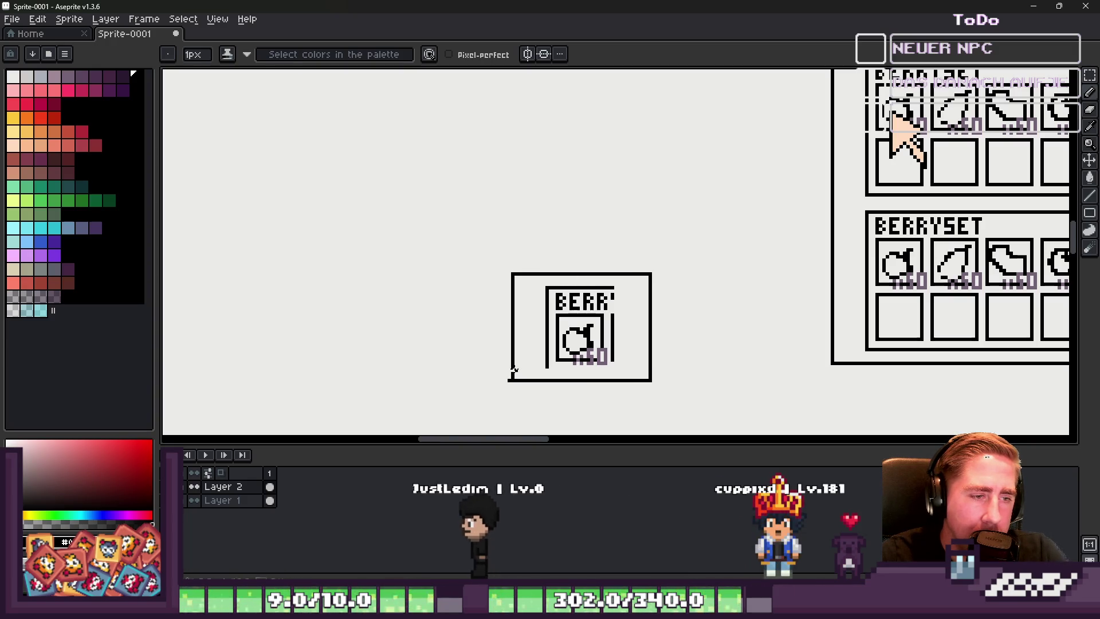
scroll(508, 390, "up", 1)
scroll(510, 378, "up", 3)
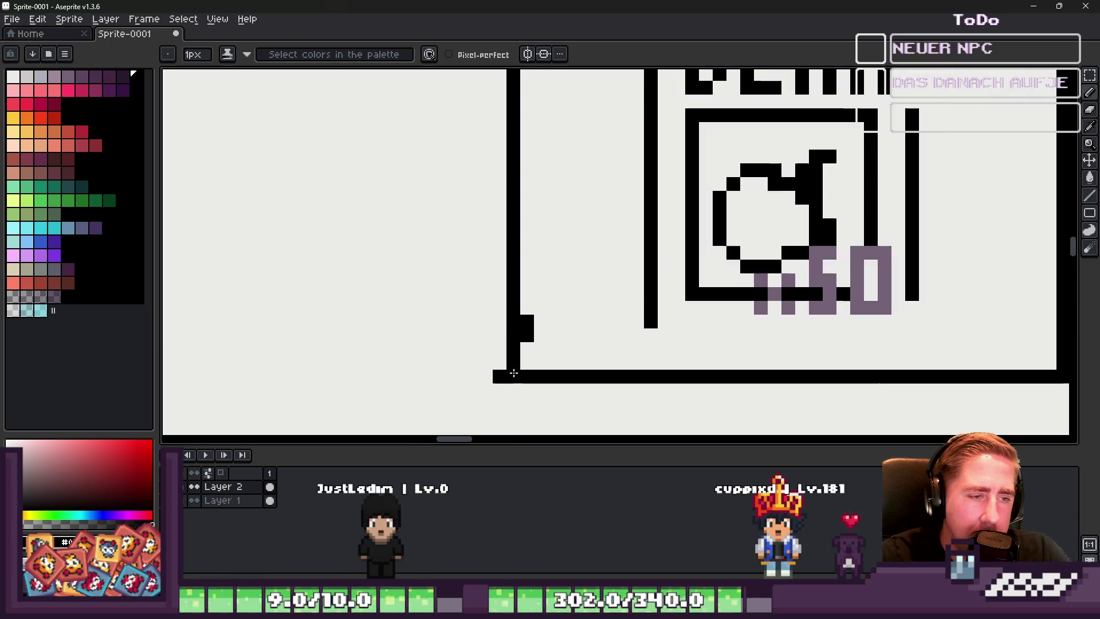
scroll(527, 349, "down", 1)
scroll(498, 386, "down", 2)
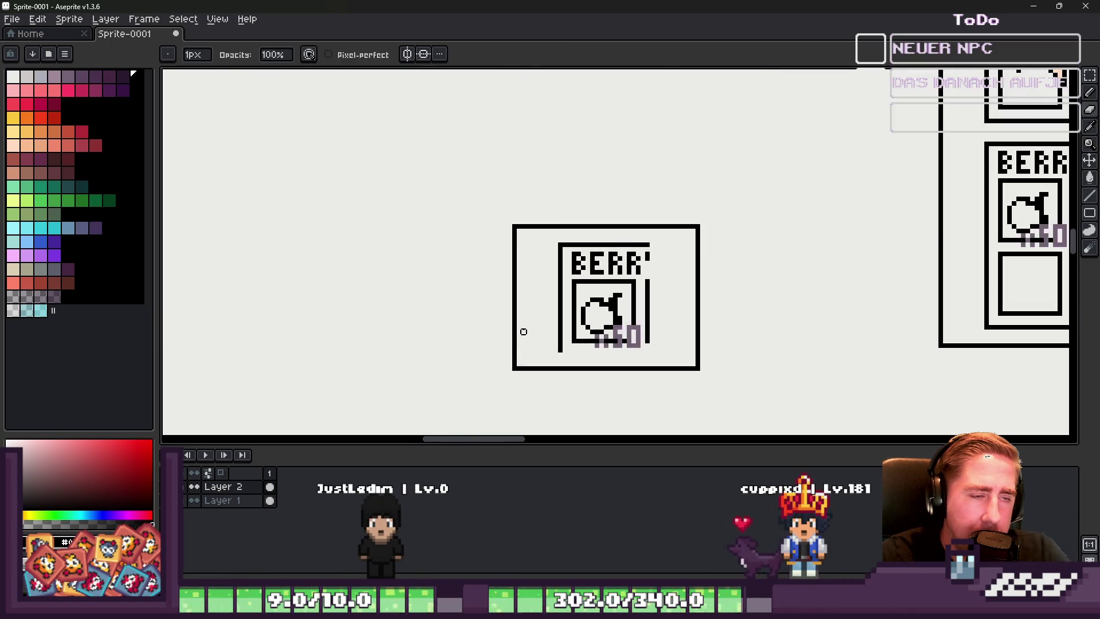
scroll(521, 337, "up", 1)
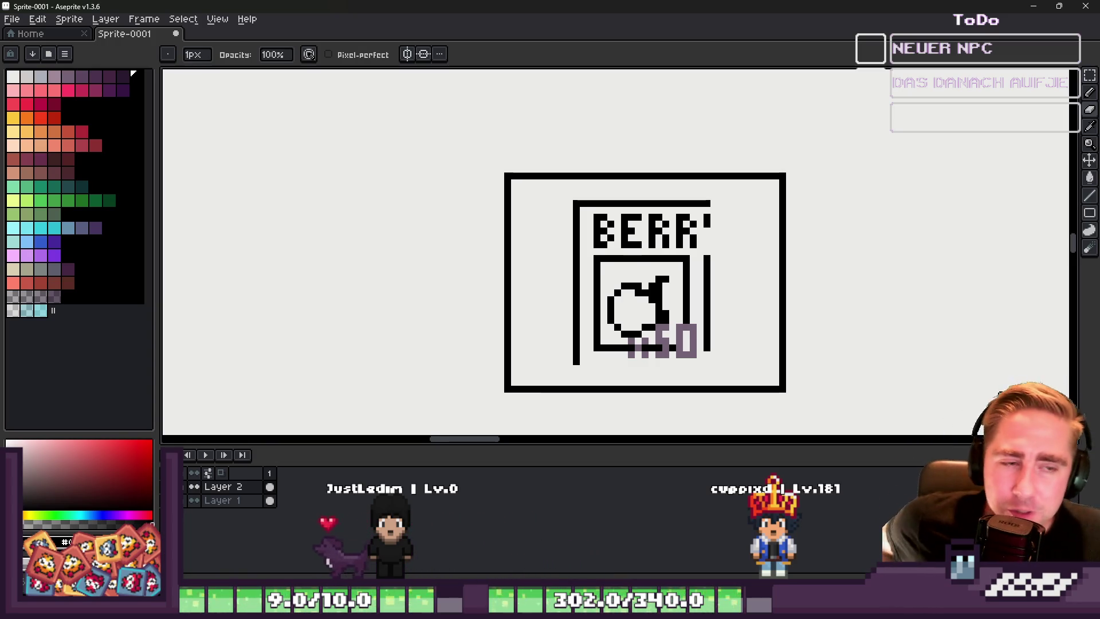
Step: Complete the right vertical bar and close the inner frame with a bottom line
key("i")
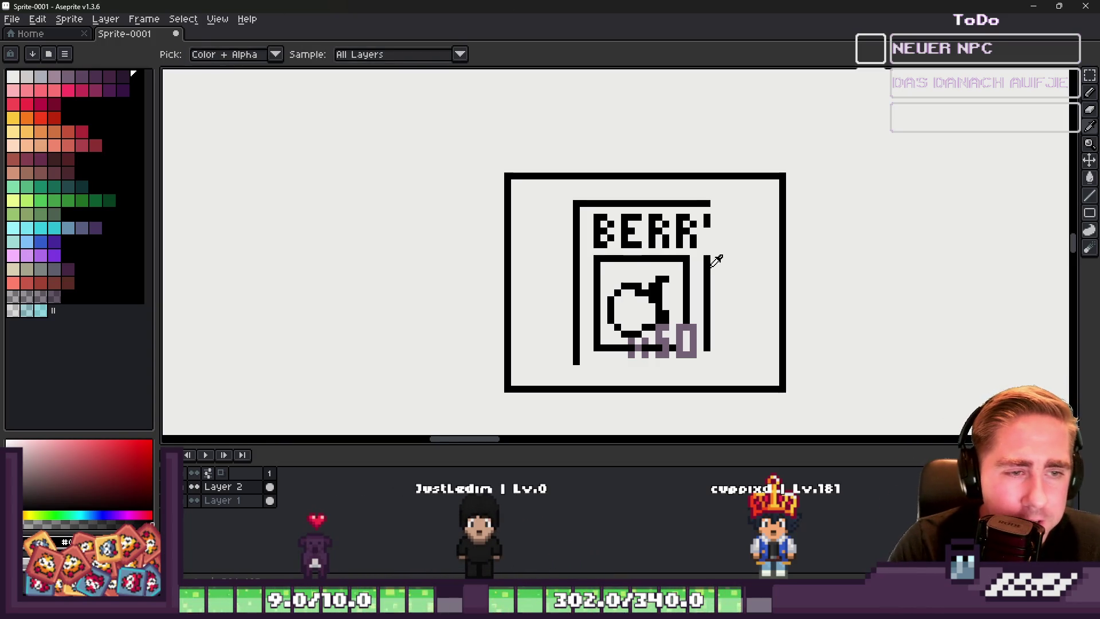
key("b")
scroll(709, 259, "up", 4)
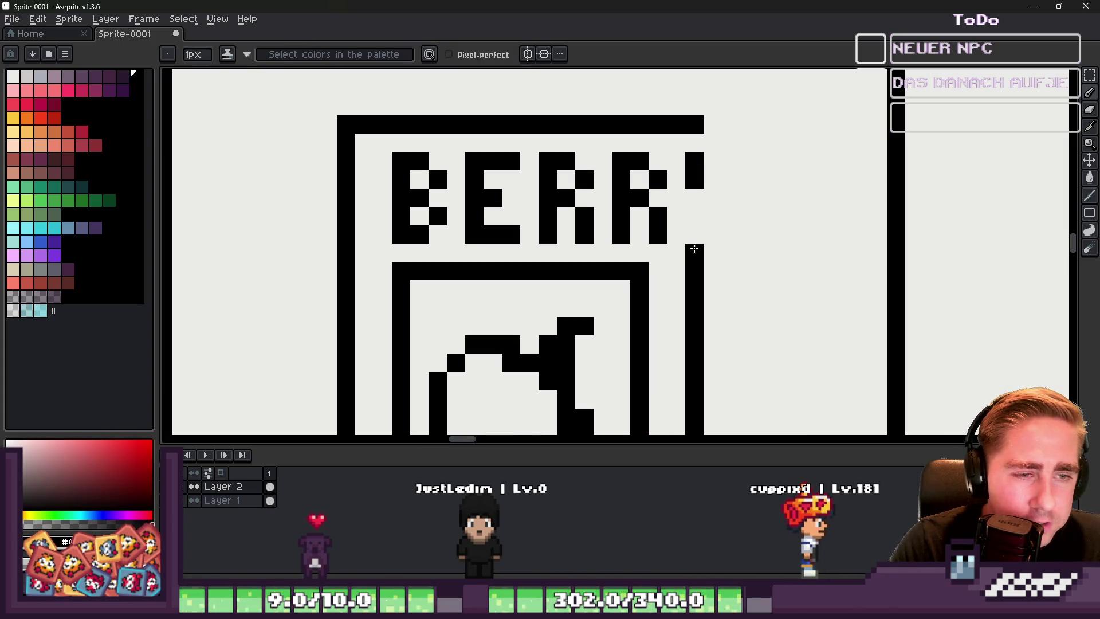
left_click_drag(695, 255, 695, 232)
left_click_drag(694, 190, 695, 225)
scroll(695, 225, "down", 4)
scroll(584, 240, "up", 2)
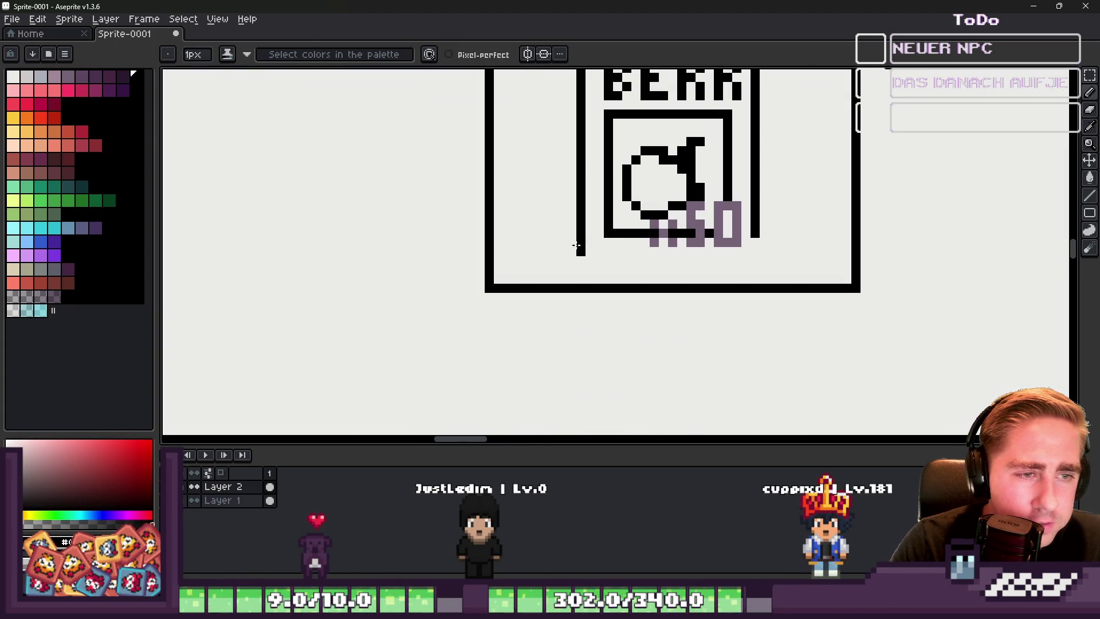
left_click_drag(590, 251, 755, 250)
scroll(756, 235, "down", 3)
scroll(740, 244, "up", 3)
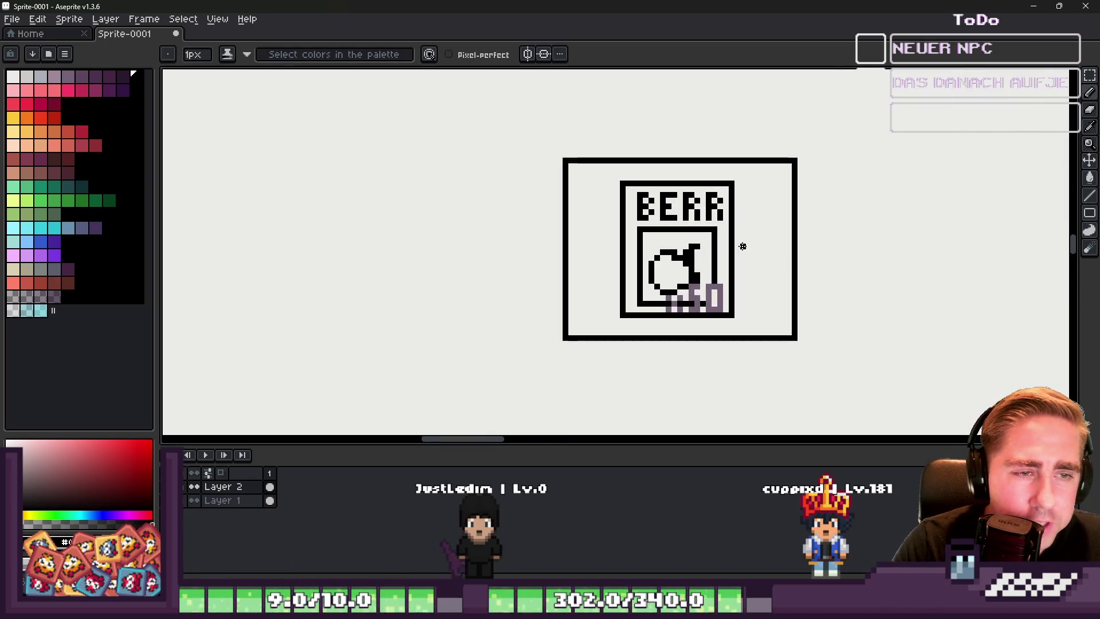
Step: Narrow the outer frame by moving its left and right edges inward
key("m")
mouse_move(554, 132)
left_mouse_down()
mouse_move(631, 258)
mouse_move(613, 388)
mouse_move(604, 381)
mouse_move(618, 388)
left_mouse_up()
left_click_drag(602, 295, 648, 295)
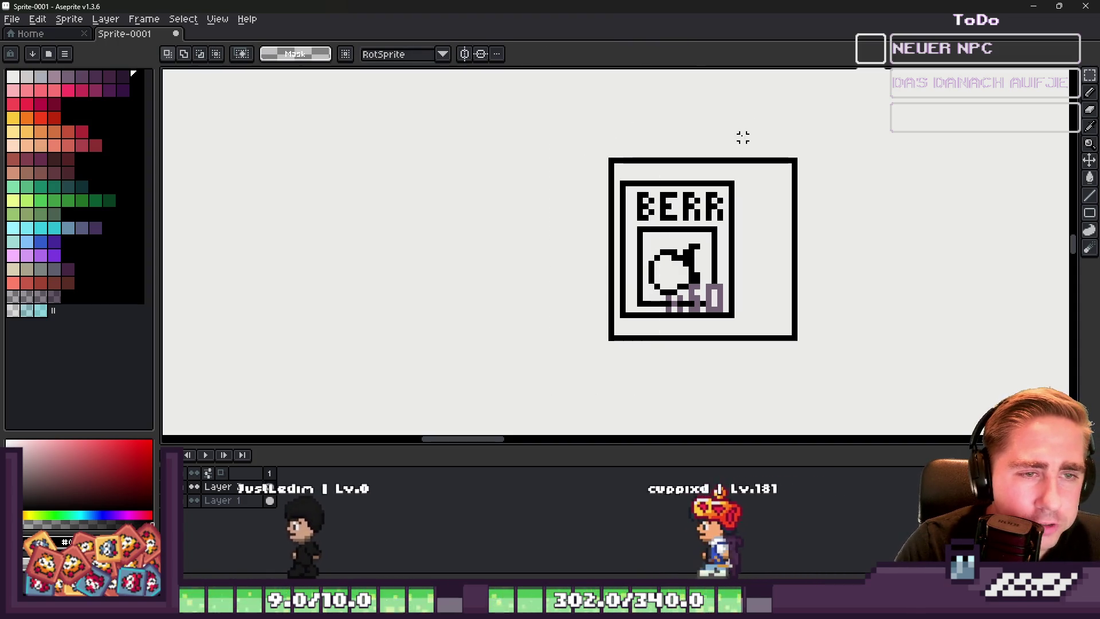
left_click_drag(737, 143, 806, 384)
left_click_drag(800, 283, 734, 282)
key("ctrl+d")
Step: Select the framed berry icon sketch and erase it
scroll(626, 229, "down", 1)
left_click_drag(600, 175, 751, 321)
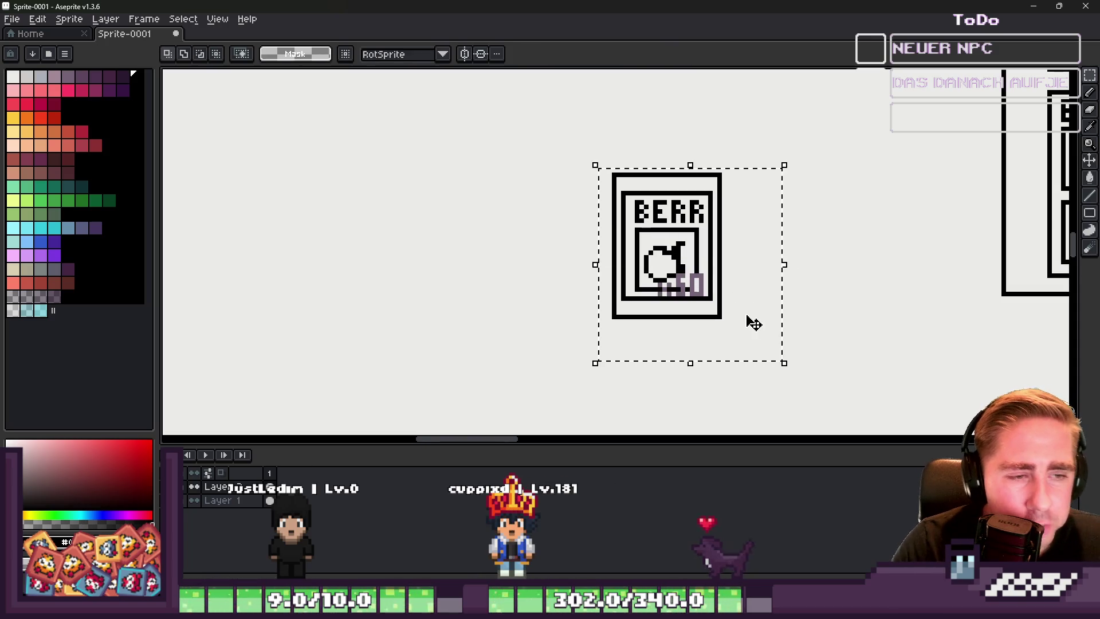
scroll(748, 320, "down", 3)
key("Delete")
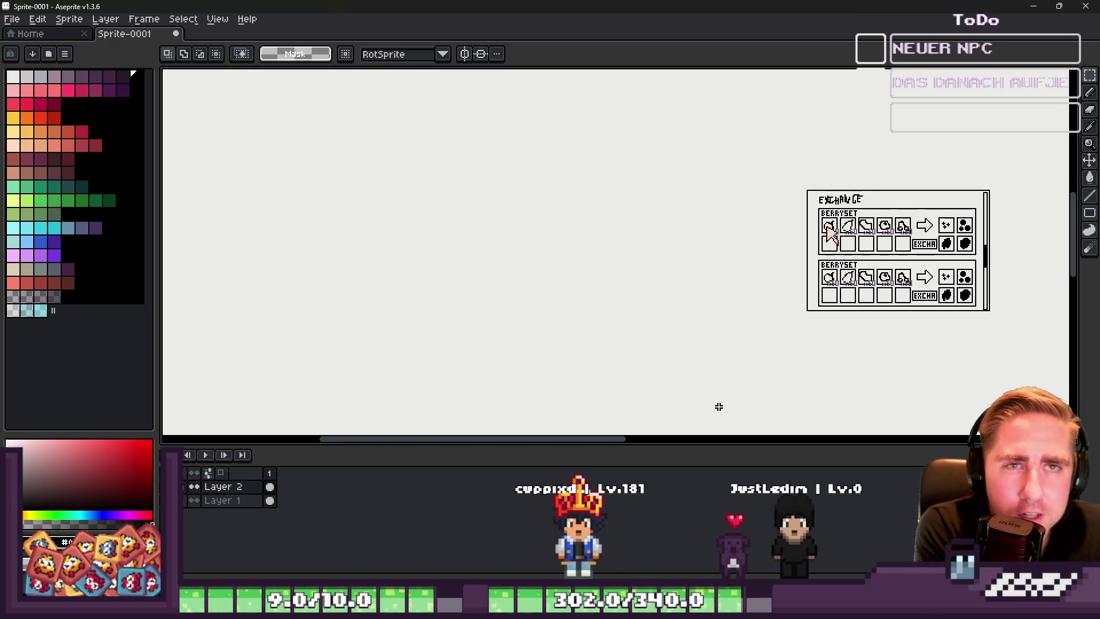
Step: Inspect the Exchange mockup, then minimize Aseprite and focus the panel script in Godot
scroll(654, 390, "up", 2)
scroll(441, 173, "down", 1)
scroll(531, 108, "down", 1)
scroll(492, 140, "up", 1)
scroll(491, 140, "down", 1)
mouse_move(492, 140)
left_mouse_down()
mouse_move(786, 287)
mouse_move(683, 302)
mouse_move(701, 303)
left_mouse_up()
left_click(767, 256)
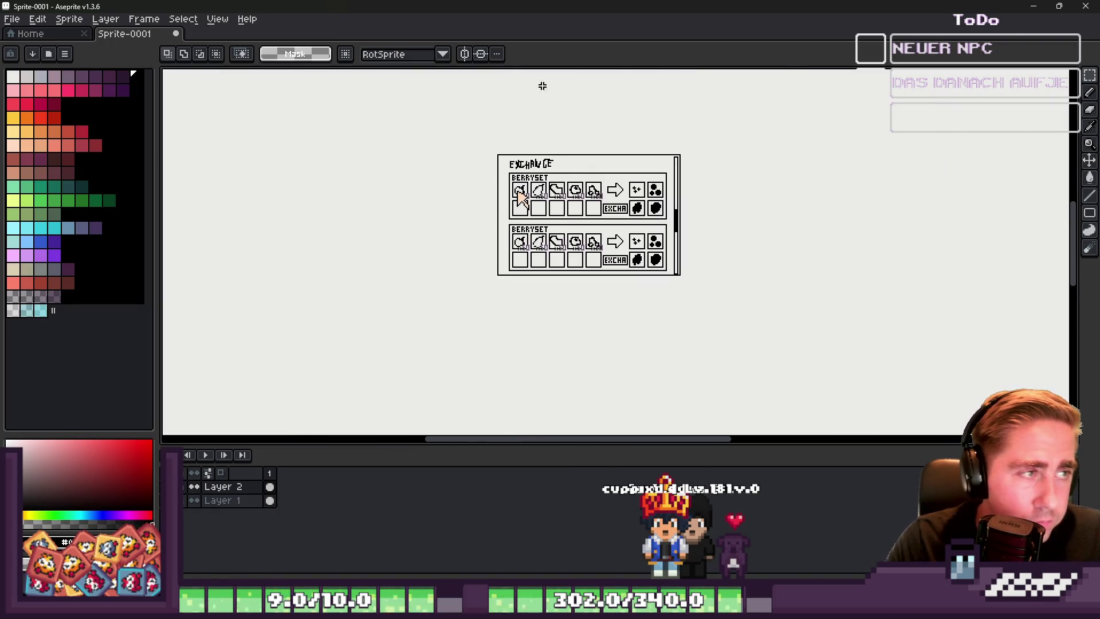
left_click(1024, 5)
left_click(516, 157)
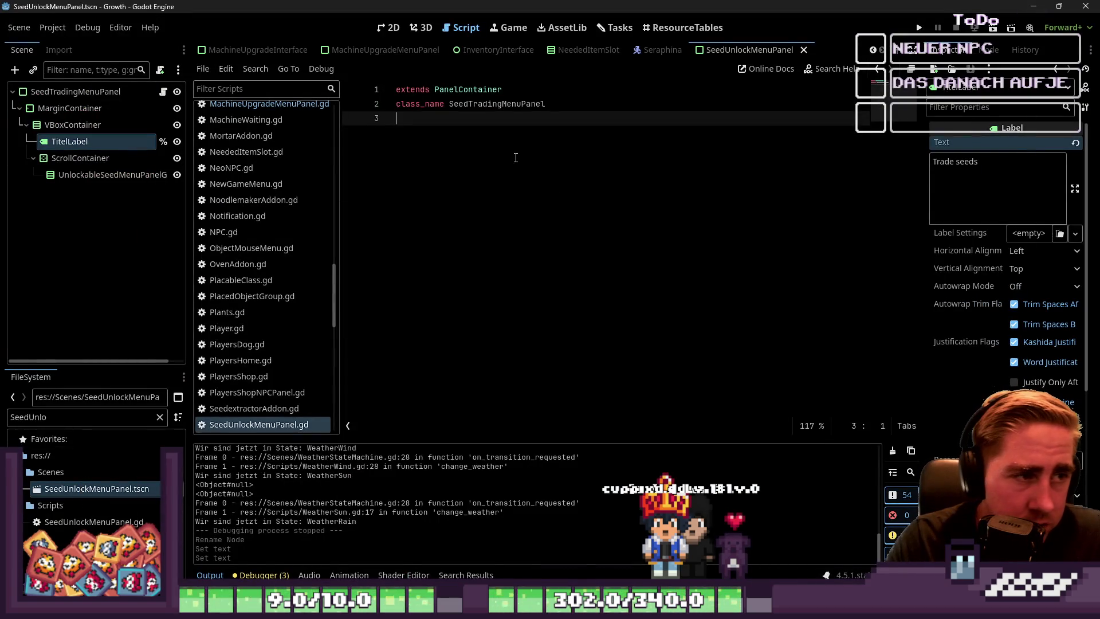
Step: Rename the root node from SeedTradingMenuPanel to SeedExchangeMenuPanel and save the scene
key("Return")
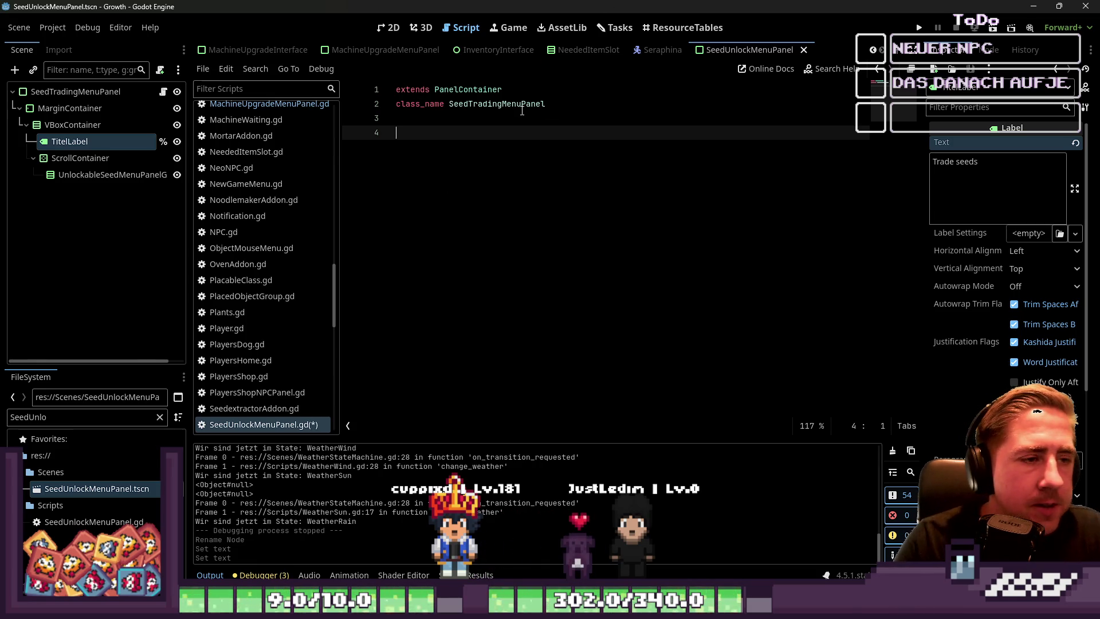
double_click(86, 92)
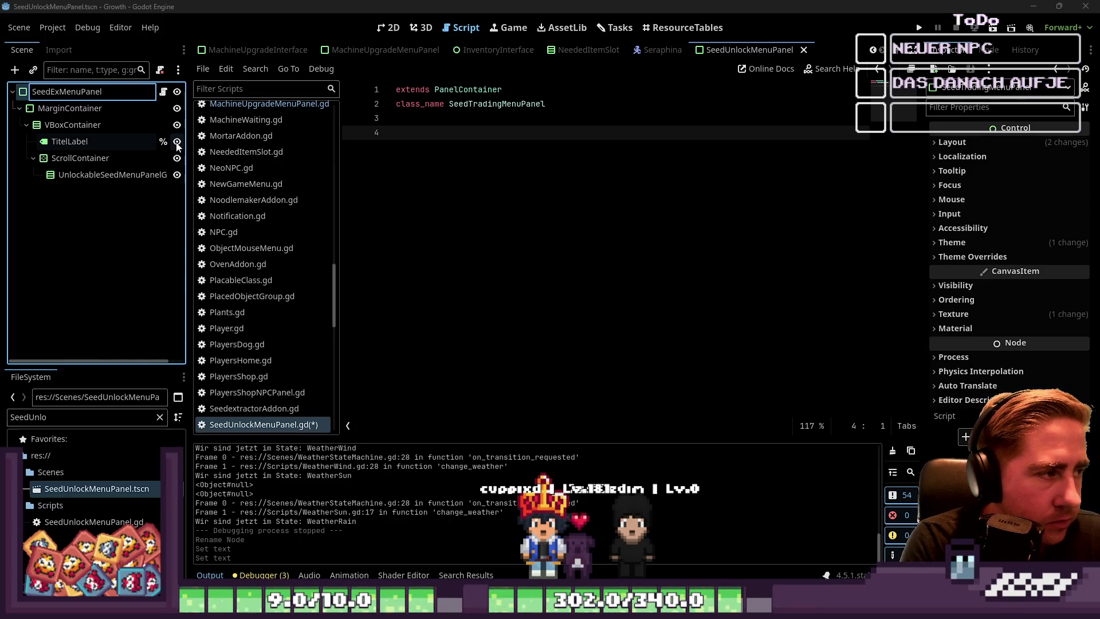
type("change")
key("Return")
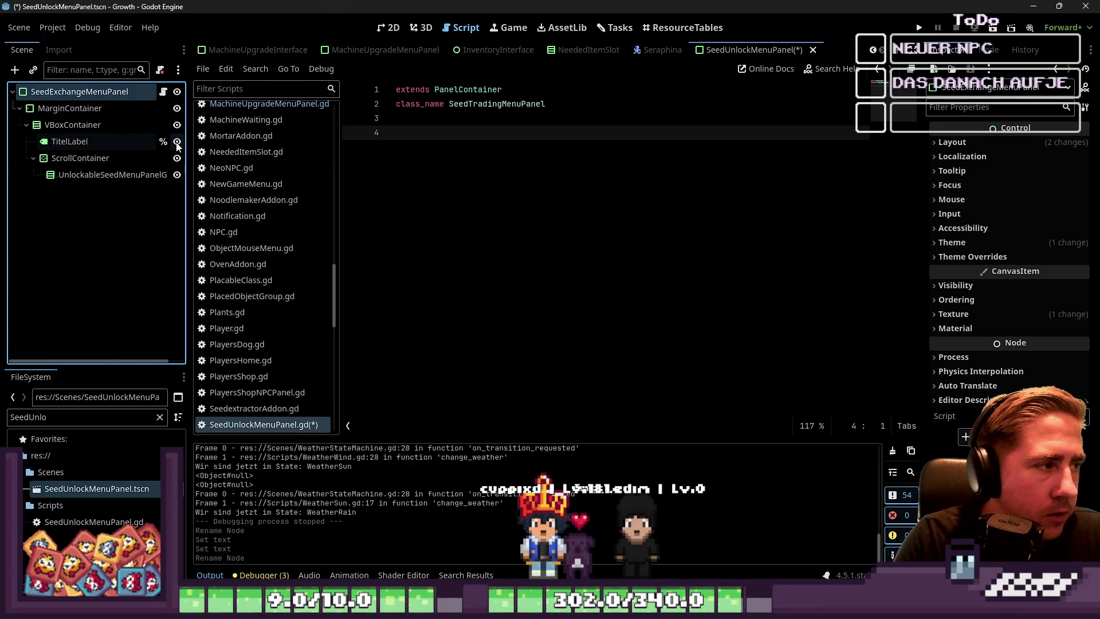
key("ctrl+s")
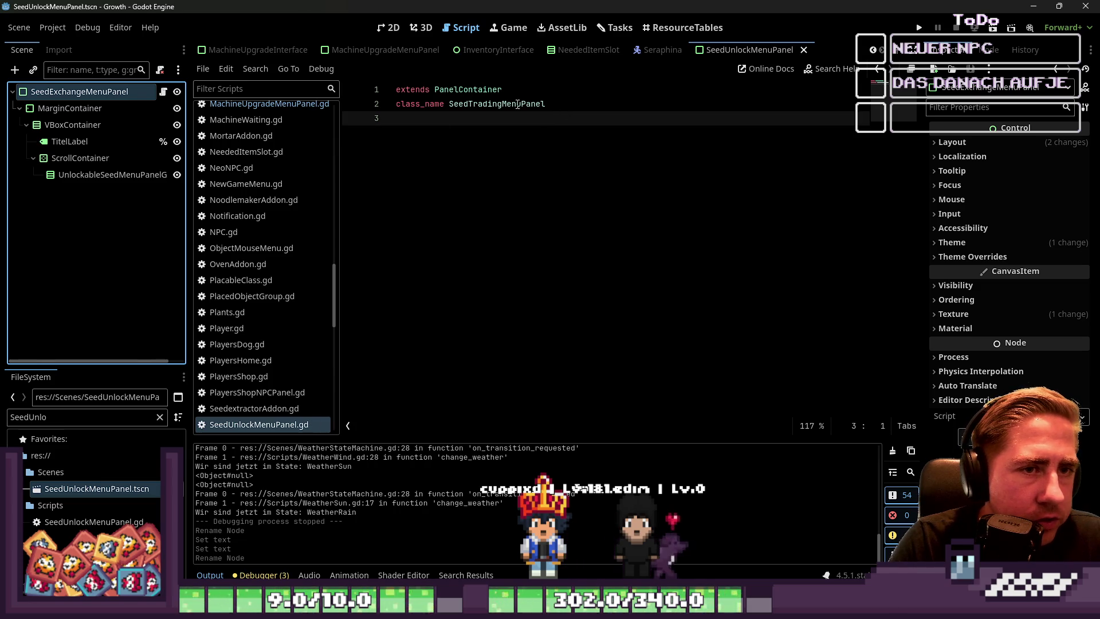
Step: Rename the seed menu scene file and the script file to SeedExchangeMenuPanel
left_click(59, 489)
key("F2")
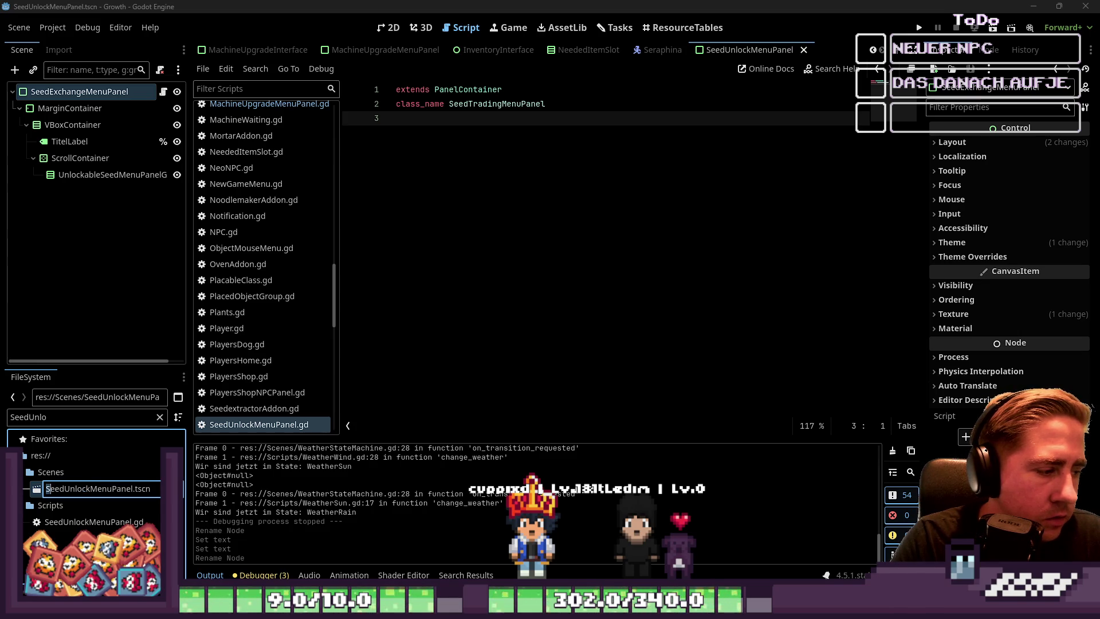
key("Escape")
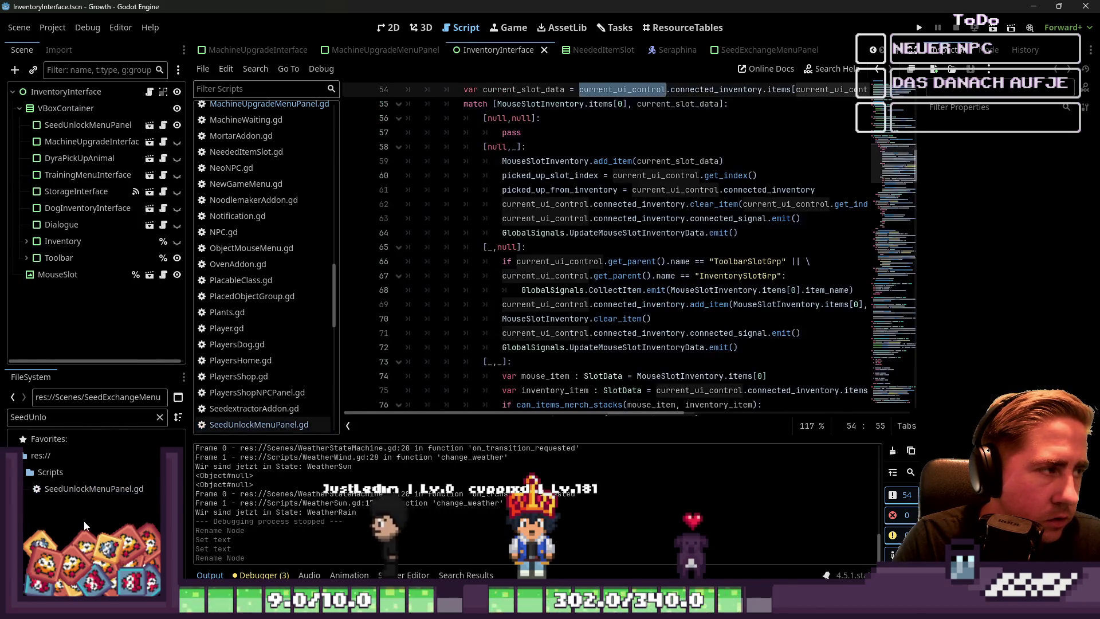
left_click(98, 497)
key("F2")
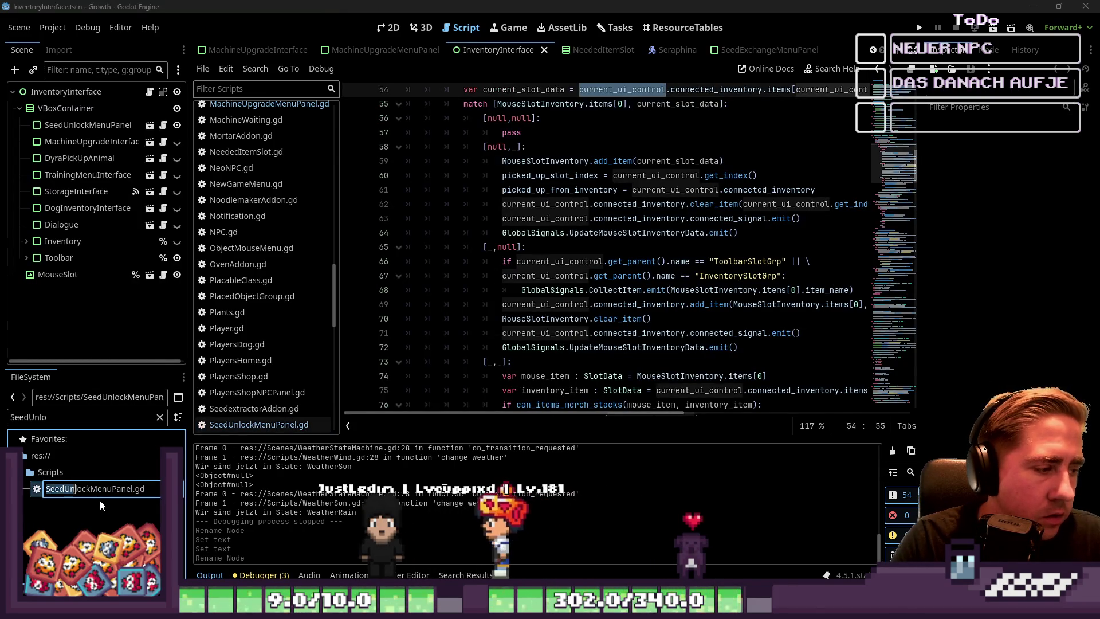
type("SeedExchange")
key("Return")
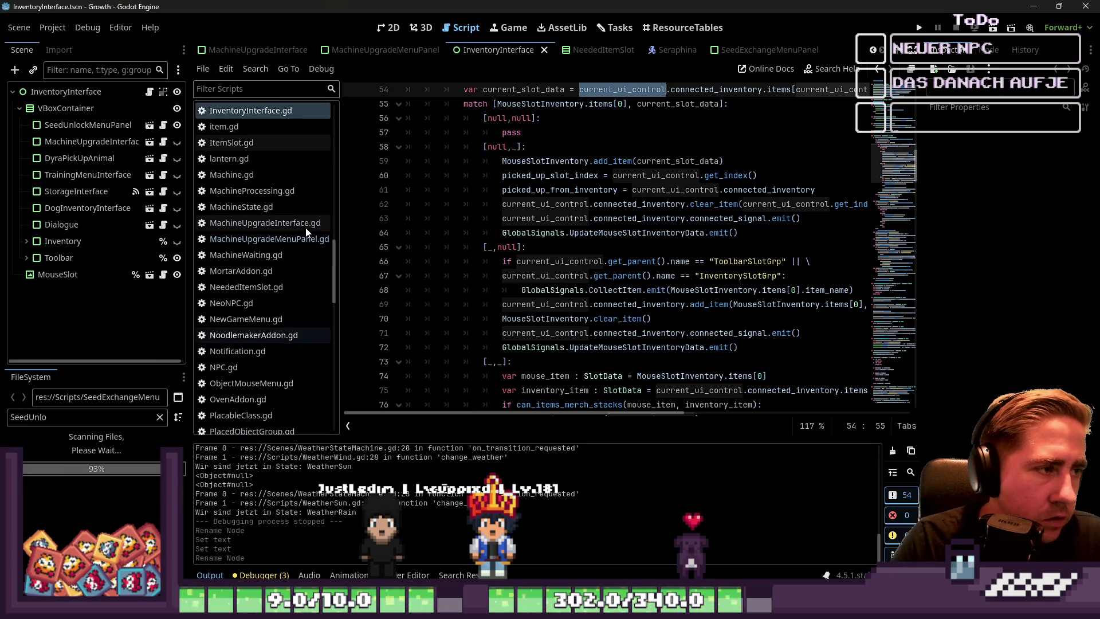
Step: Set the script's class_name to SeedExchangeMenuPanel and save the script
scroll(706, 122, "up", 1)
left_click(764, 51)
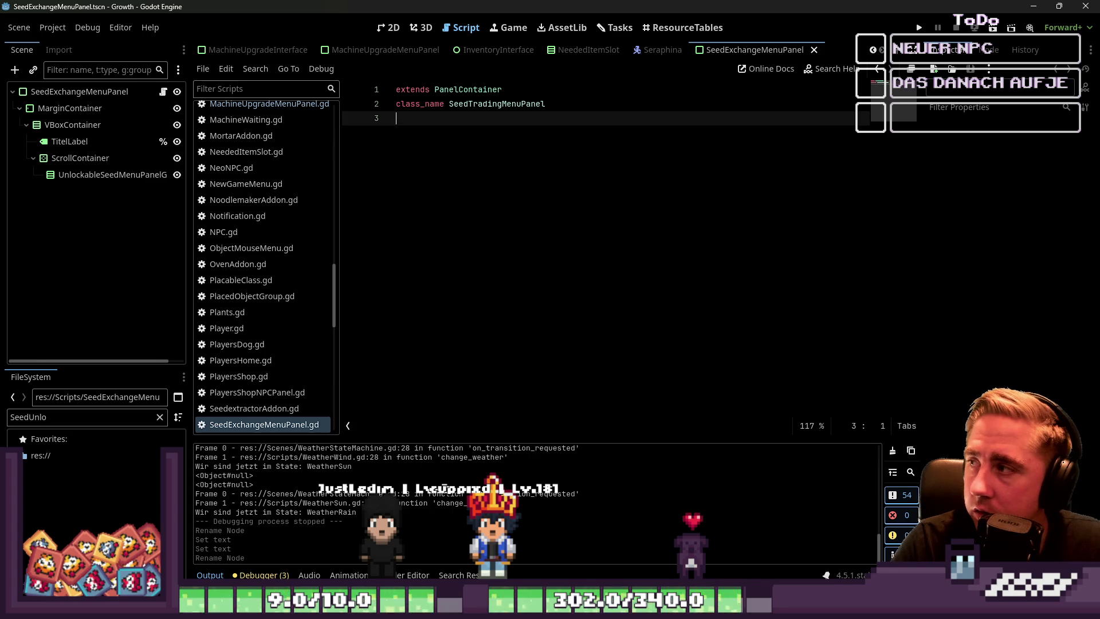
key("ctrl+z")
left_click(609, 209)
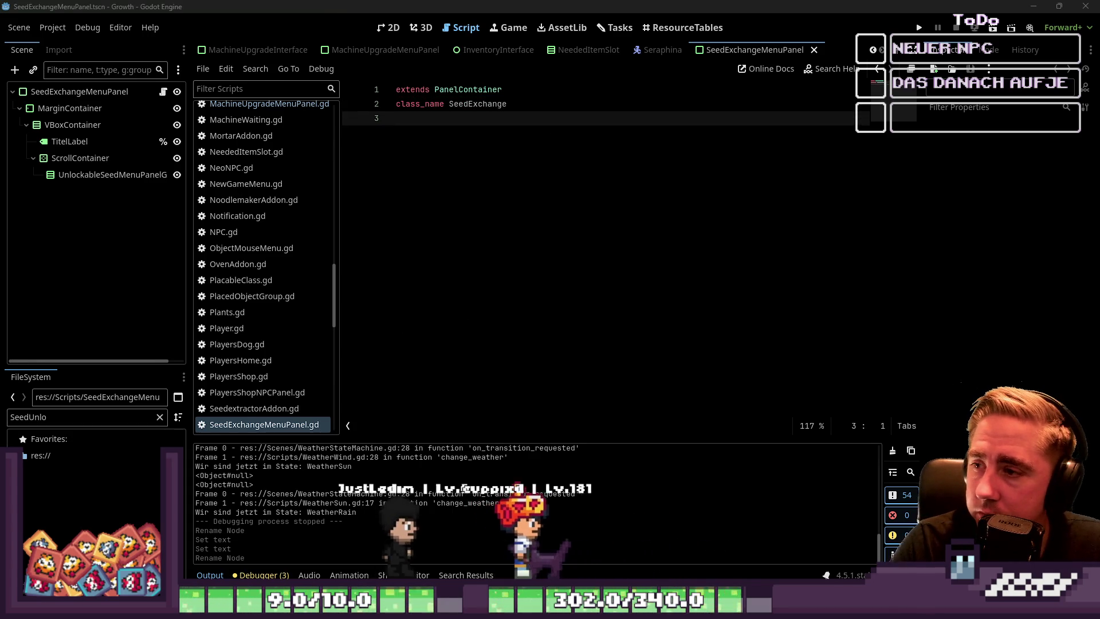
key("ctrl+y")
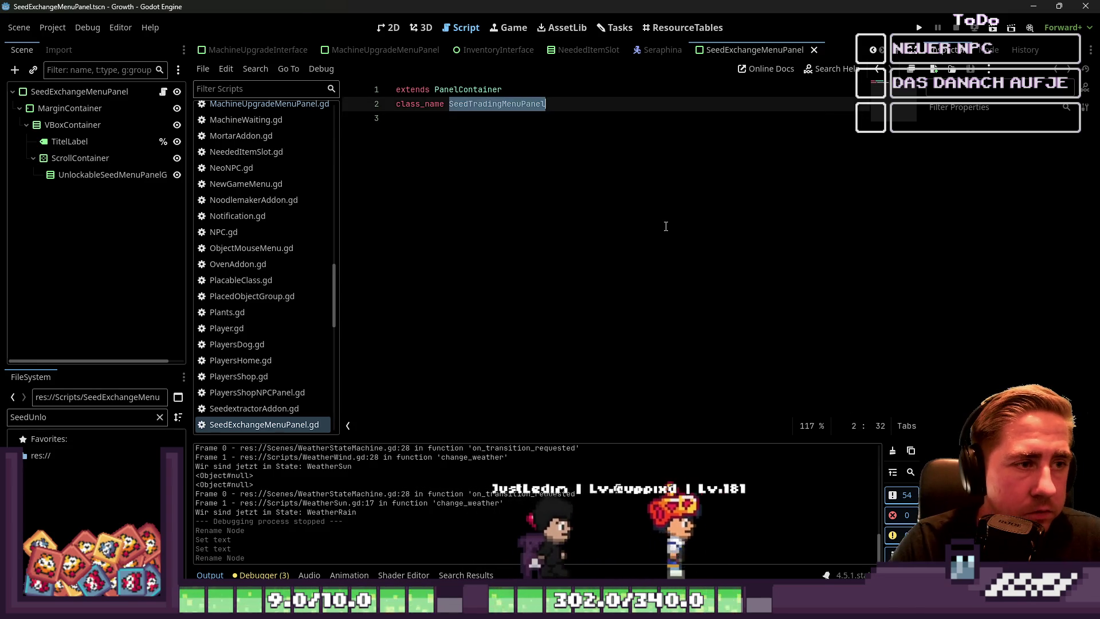
key("ctrl+y")
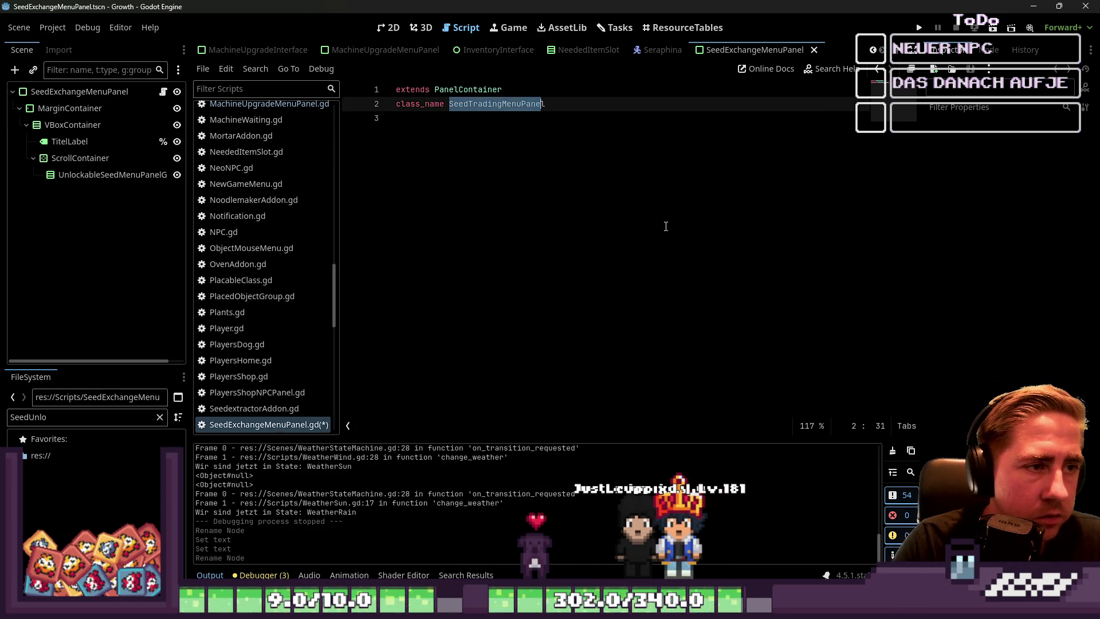
key("ctrl+z")
key("Down")
key("ctrl+s")
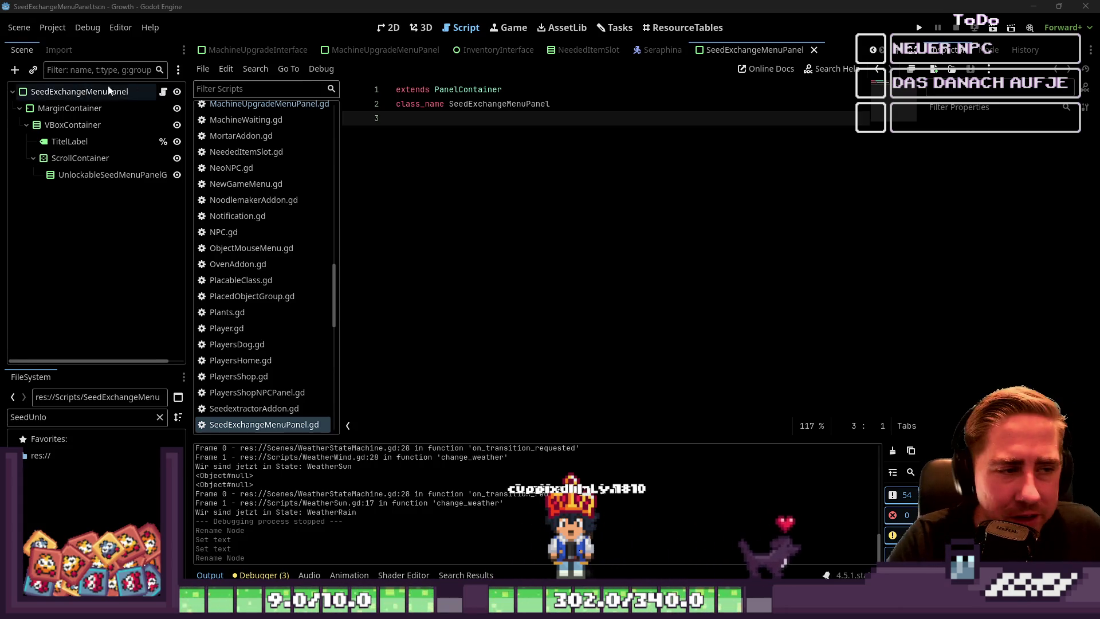
Step: Add a blank line 4 below class_name SeedExchangeMenuPanel in the script
key("Return")
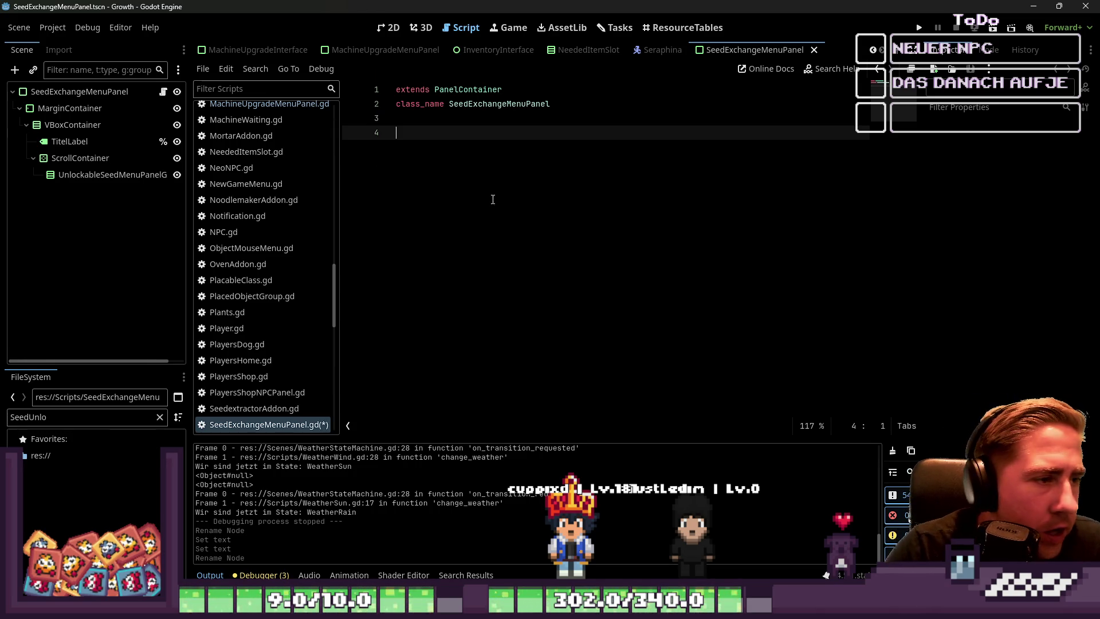
Step: Compare the panel's 2D layout with the Aseprite BERRYSET mockup, then open MachineUpgradeMenuPanel for reference
left_click(390, 27)
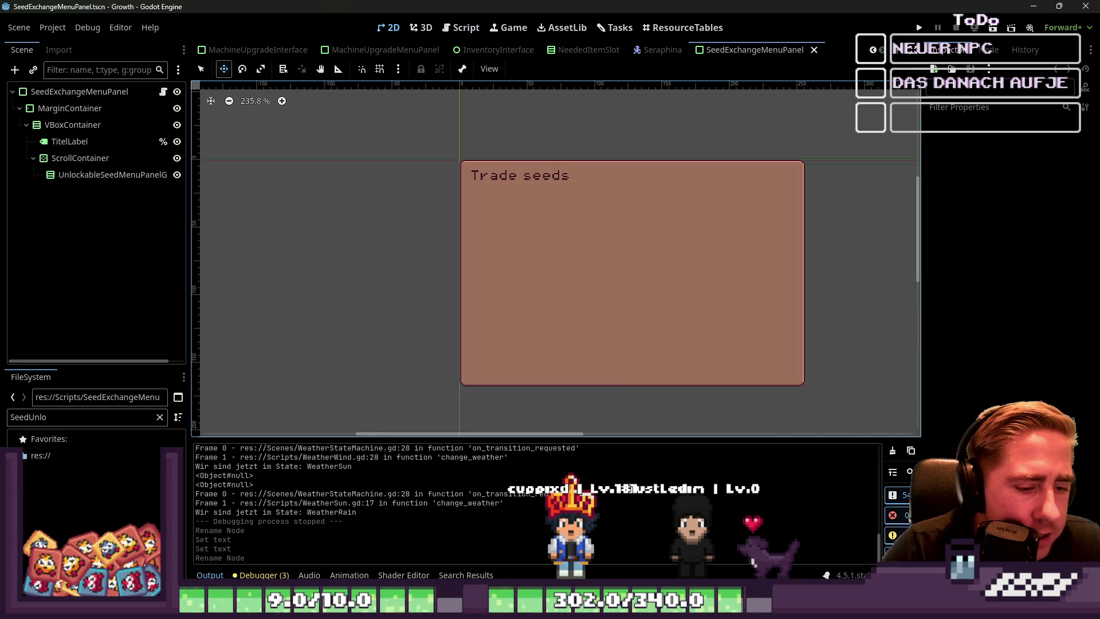
key("alt+Tab")
scroll(405, 167, "up", 3)
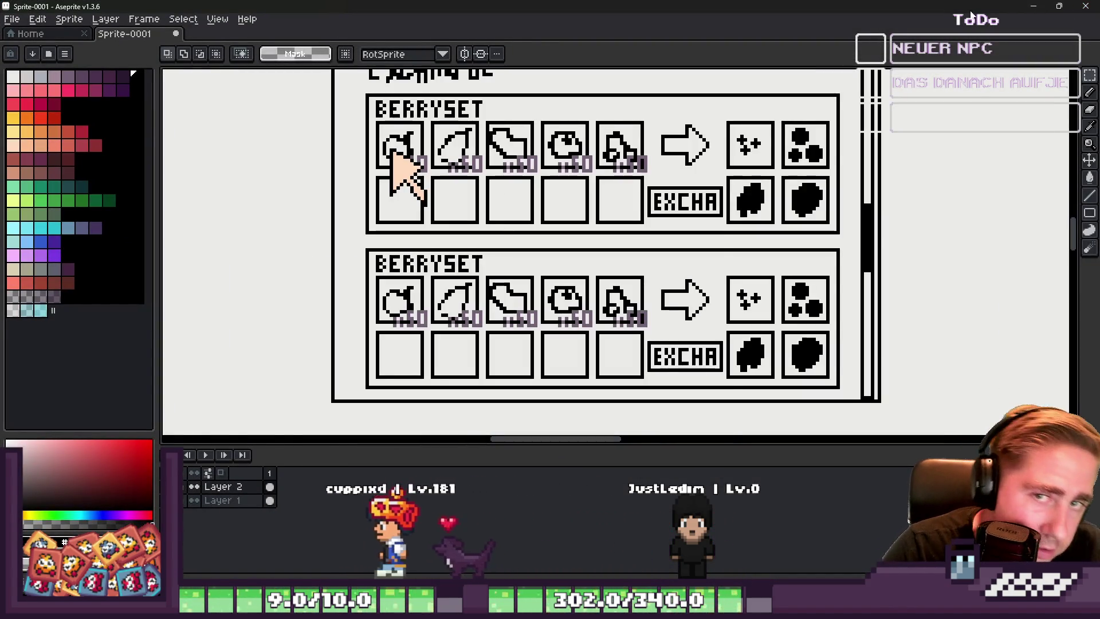
key("alt+Tab")
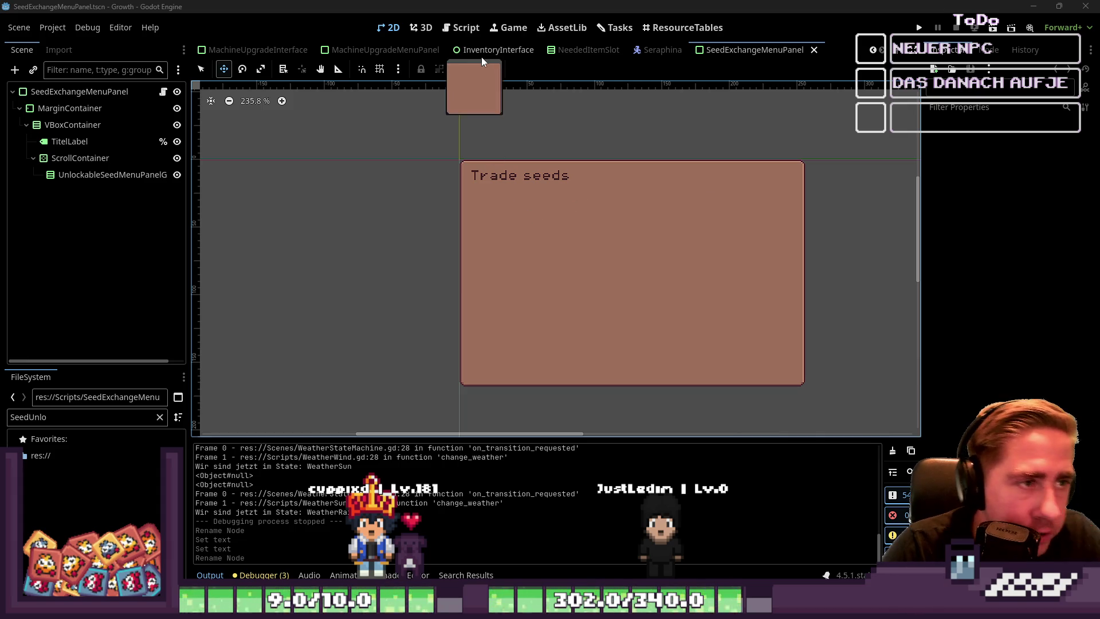
left_click(378, 50)
Step: Paste the MachineUpgradeMenuPanel root into a new scene as its root and detach its script
mouse_move(467, 191)
left_mouse_down()
mouse_move(460, 170)
mouse_move(499, 206)
left_mouse_up()
key("ctrl+z")
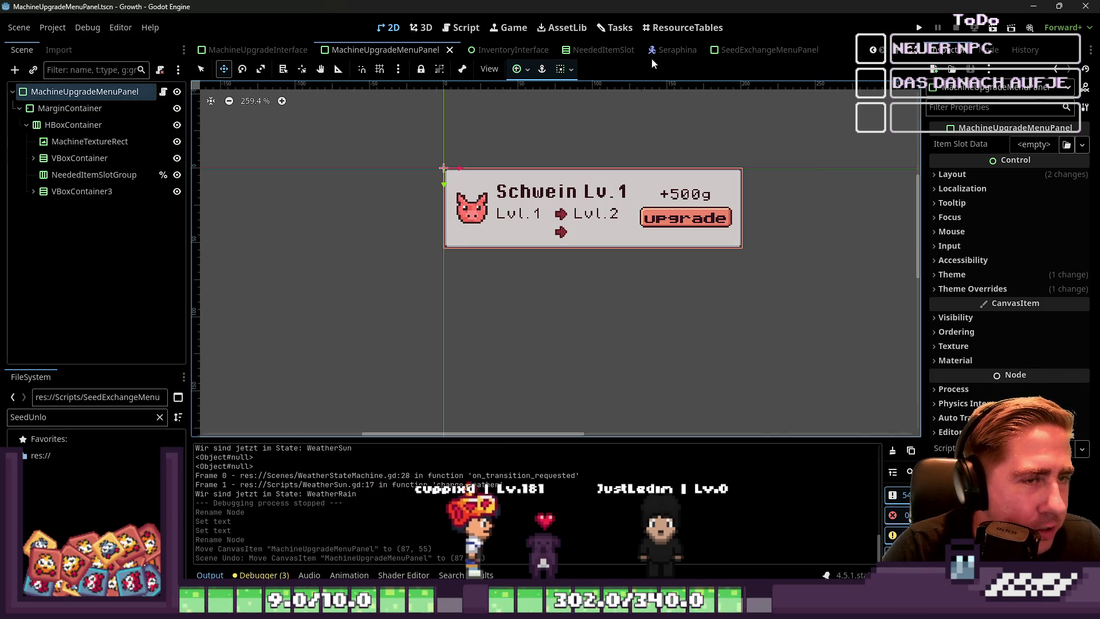
left_click(36, 96, "ctrl")
left_click(36, 94)
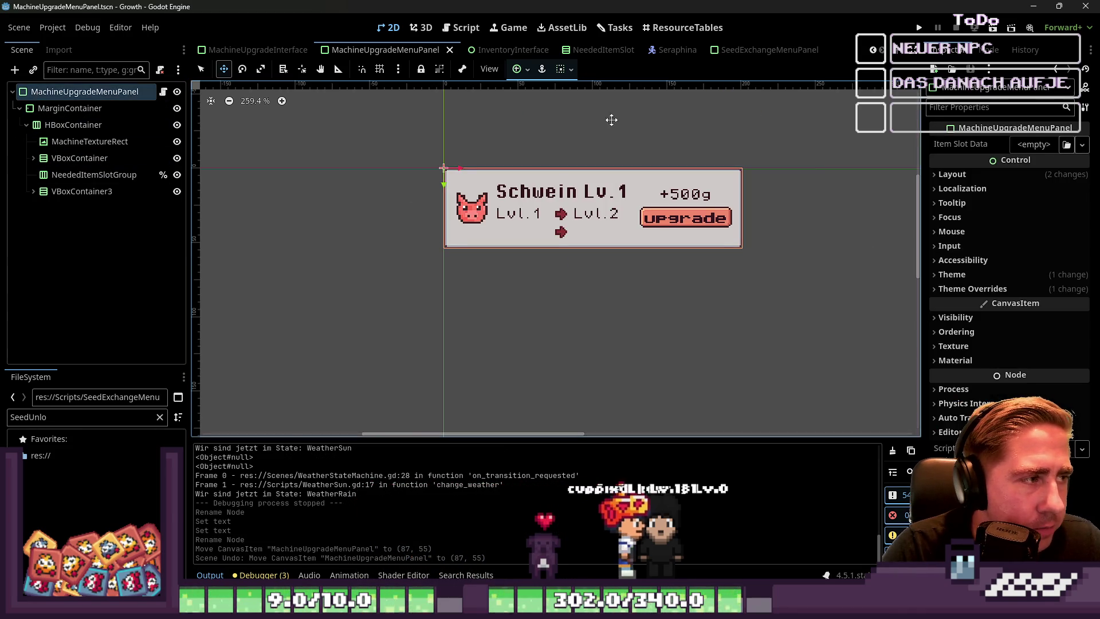
key("ctrl+n")
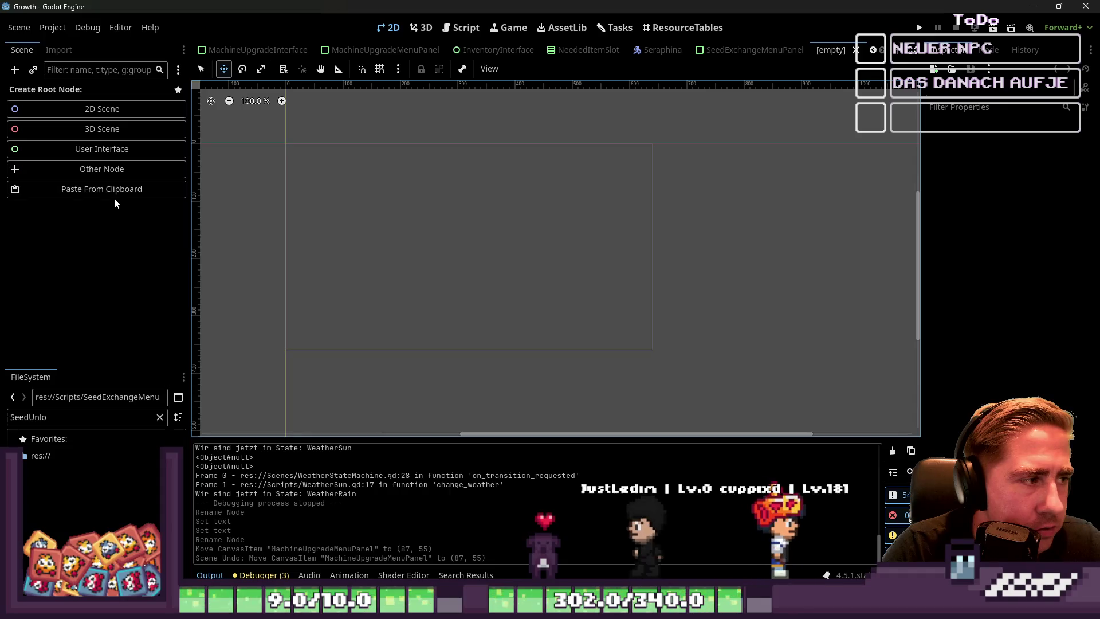
left_click(166, 189)
left_click(20, 108)
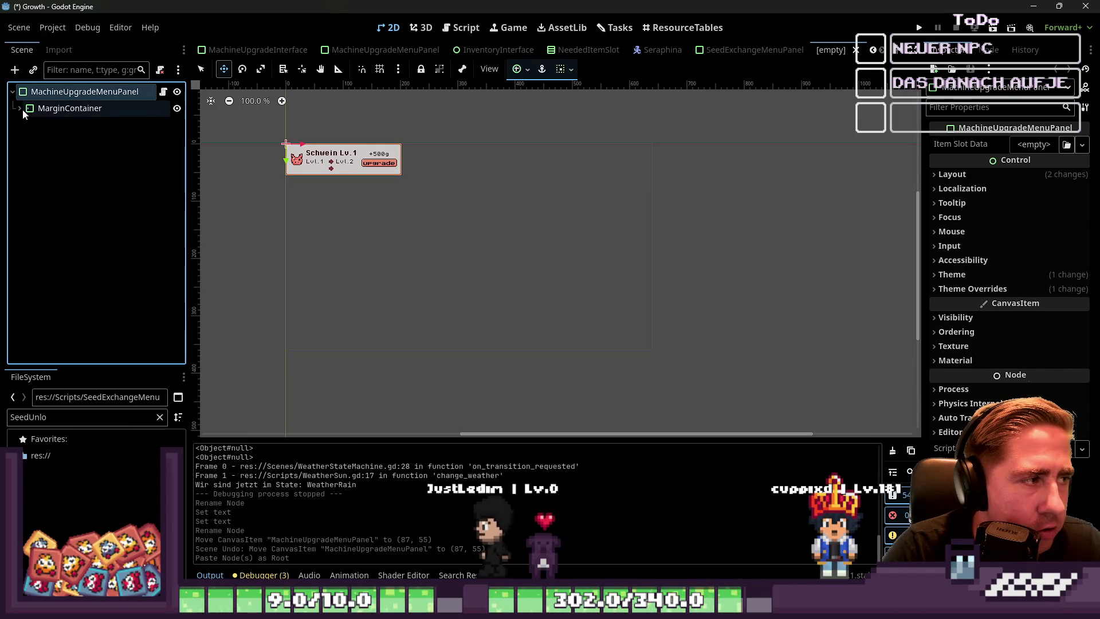
Step: Collapse the pasted panel's container branches, compare with the exchange panel mock-up, and expand VBoxContainer3
left_click(160, 70)
scroll(518, 198, "down", 1)
scroll(283, 142, "up", 6)
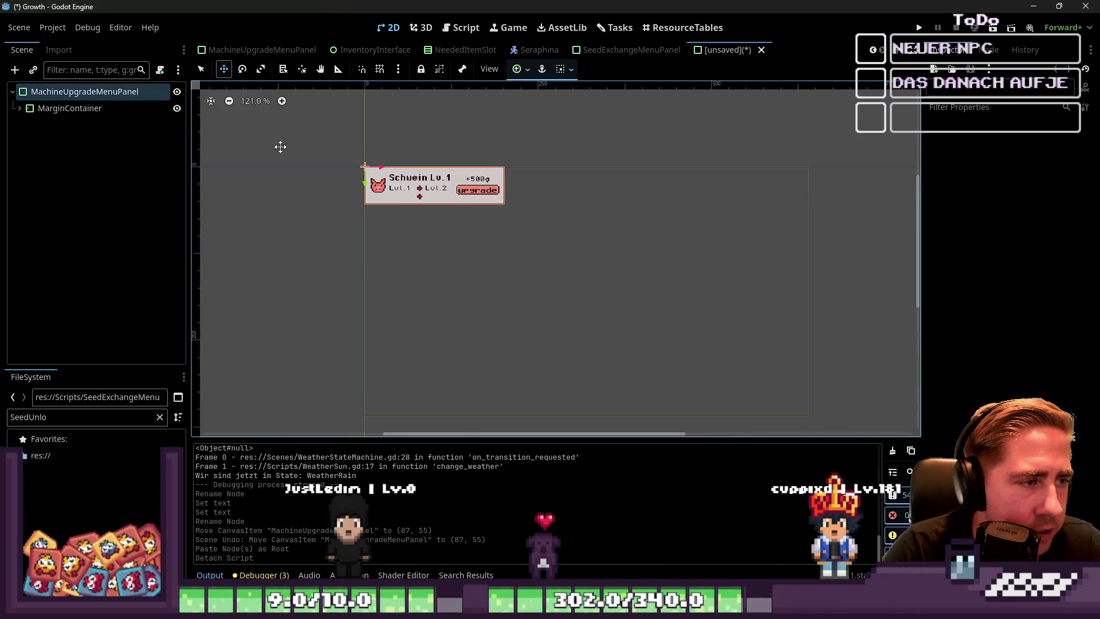
left_click(20, 109)
left_click(27, 125)
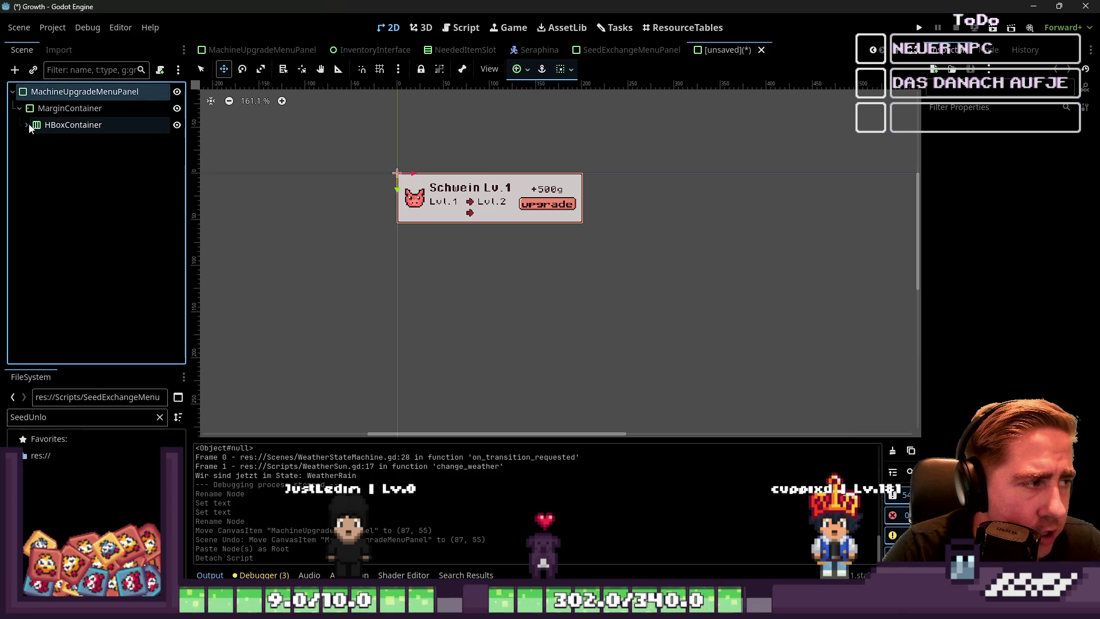
left_click(27, 126)
left_click(33, 159)
left_click(33, 191)
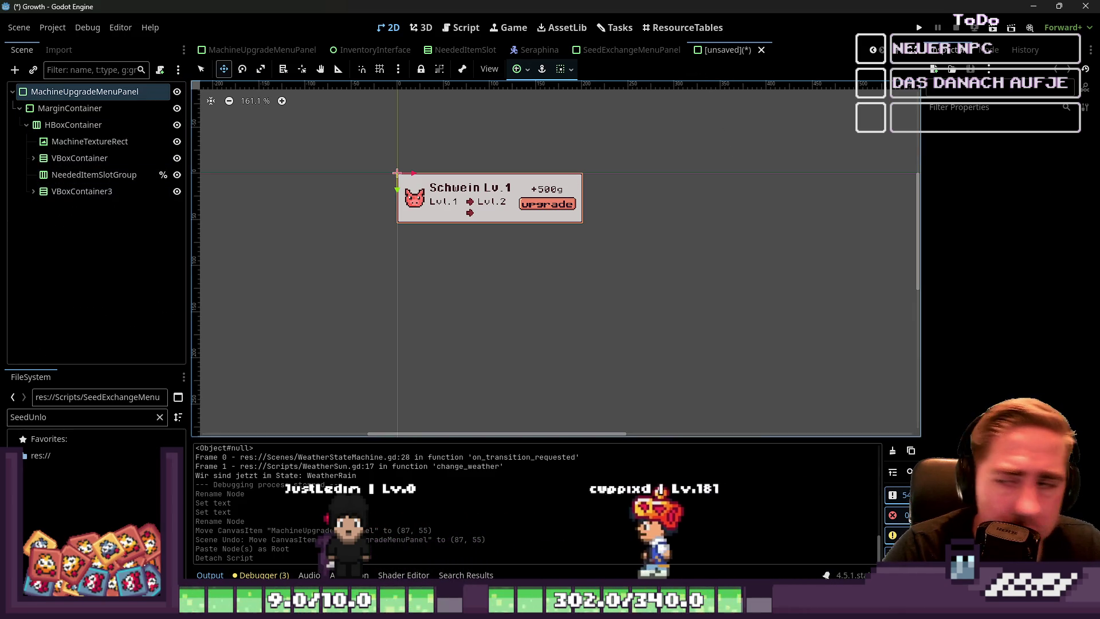
key("alt+Tab")
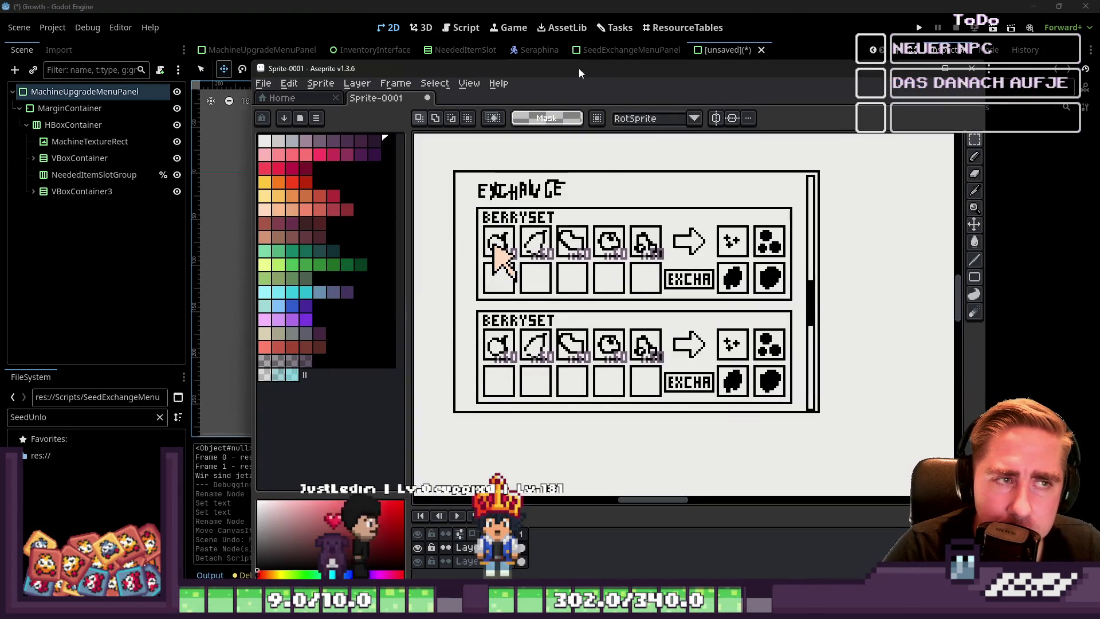
key("alt+Tab")
left_click(32, 192)
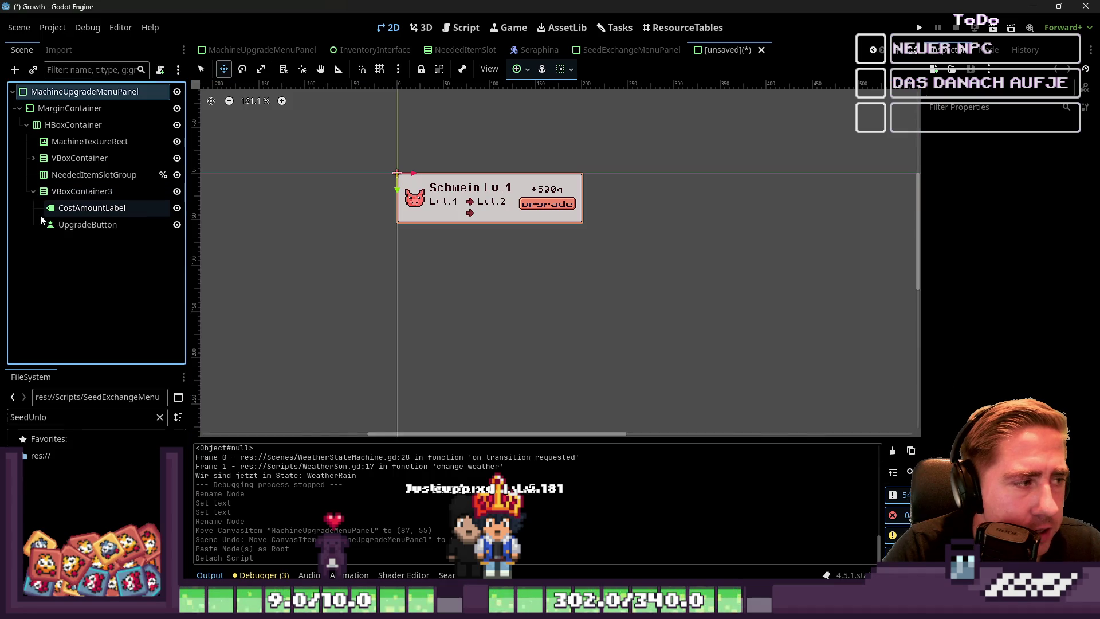
Step: Move NeededItemSlotGroup above MachineTextureRect in the Scene tree
left_click(32, 191)
left_click(84, 175)
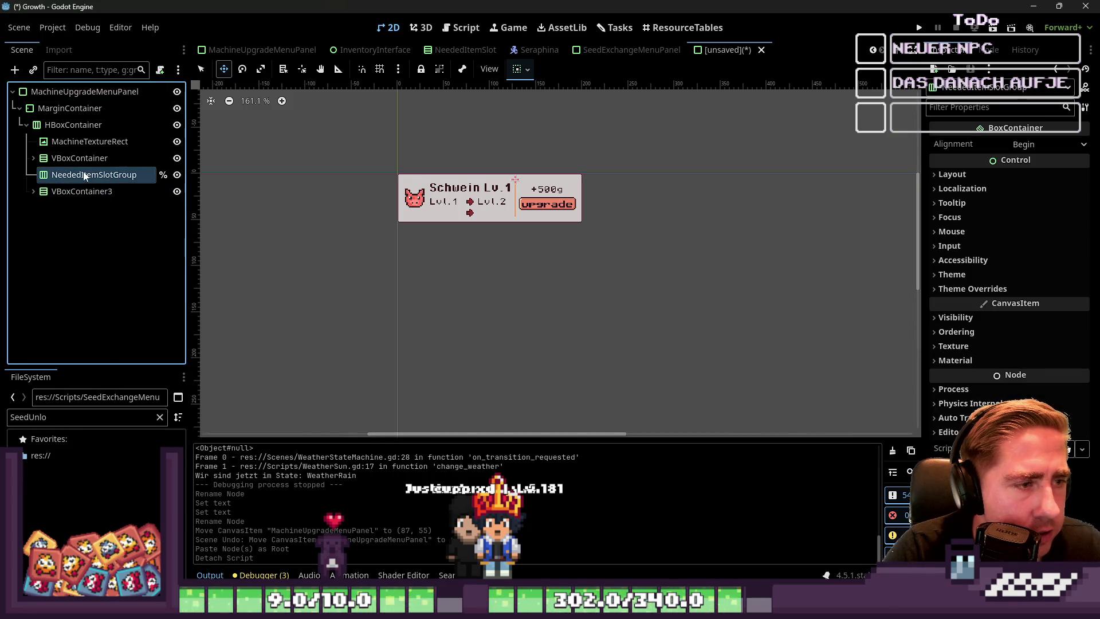
left_click_drag(84, 174, 81, 138)
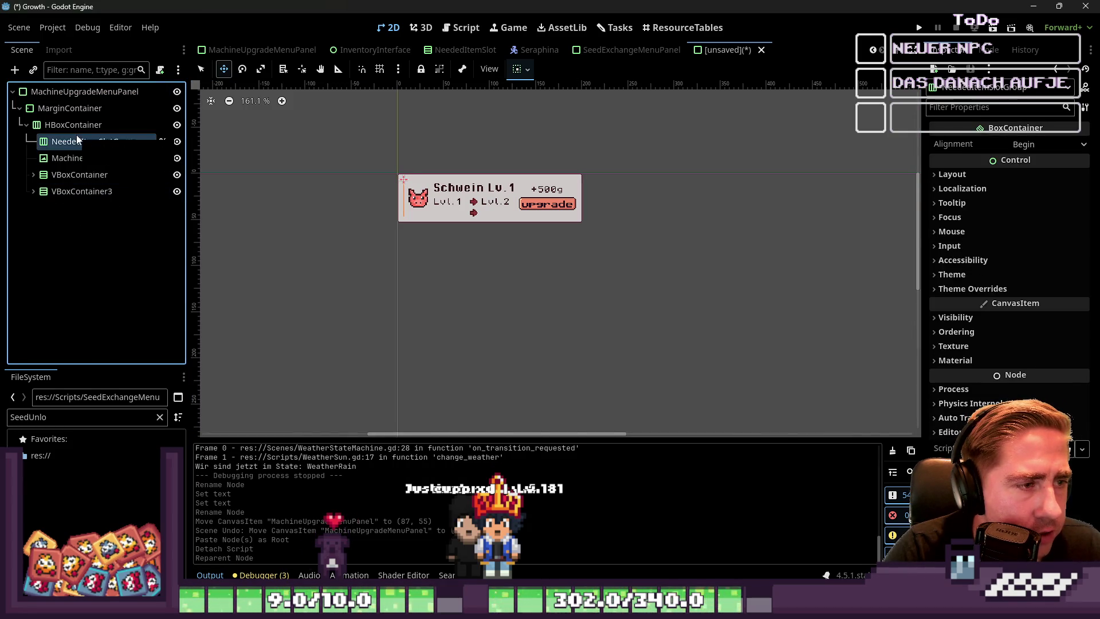
scroll(412, 180, "up", 3)
scroll(412, 180, "up", 4)
Step: Delete the MachineTextureRect pig icon node from the panel
left_click(115, 159)
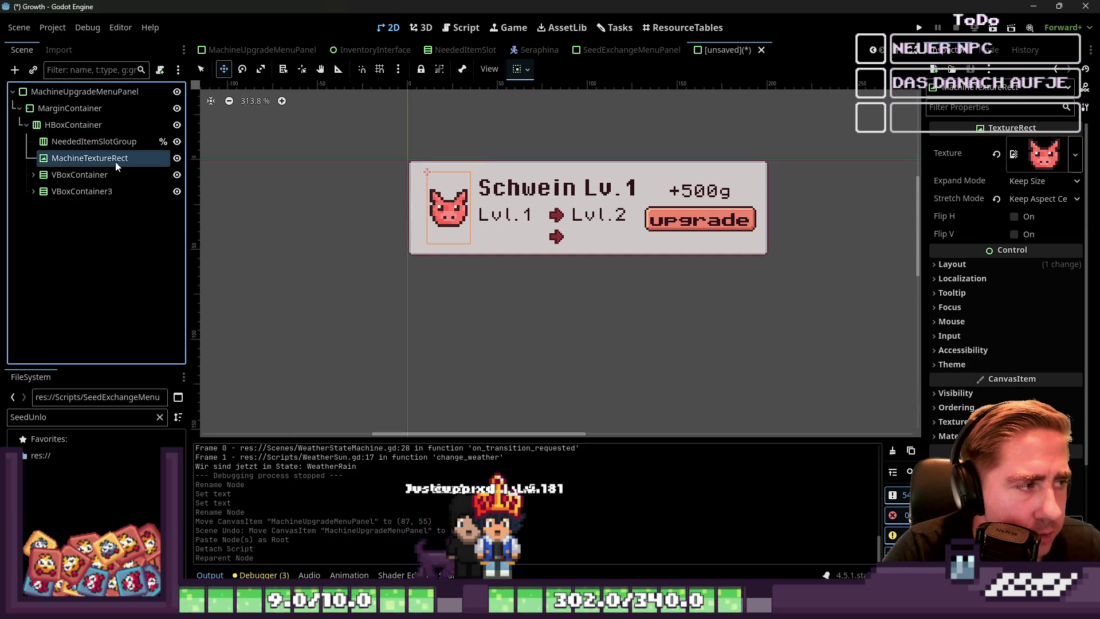
right_click(157, 166)
left_click(195, 566)
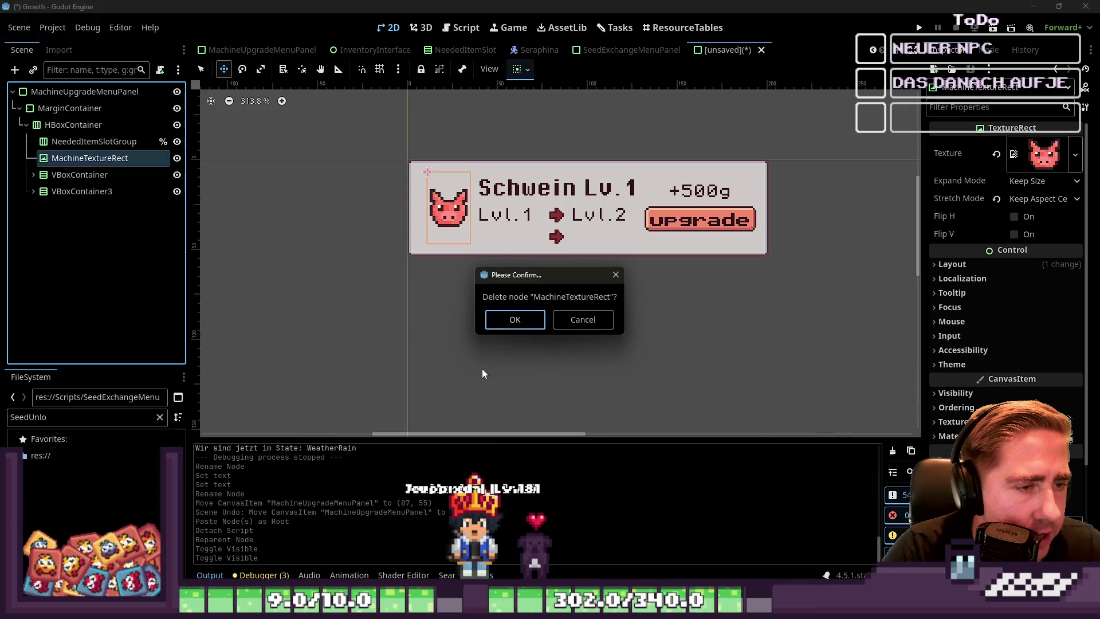
left_click(508, 324)
scroll(503, 223, "up", 4)
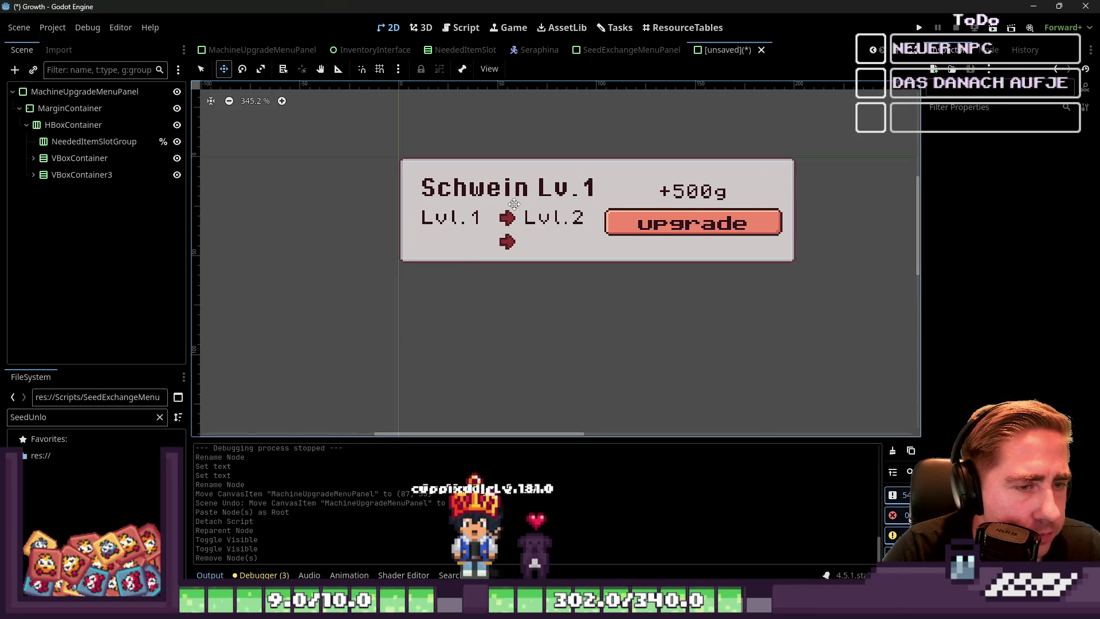
Step: Expand VBoxContainer and select its MachineNameLevelLabel title
left_click(33, 159)
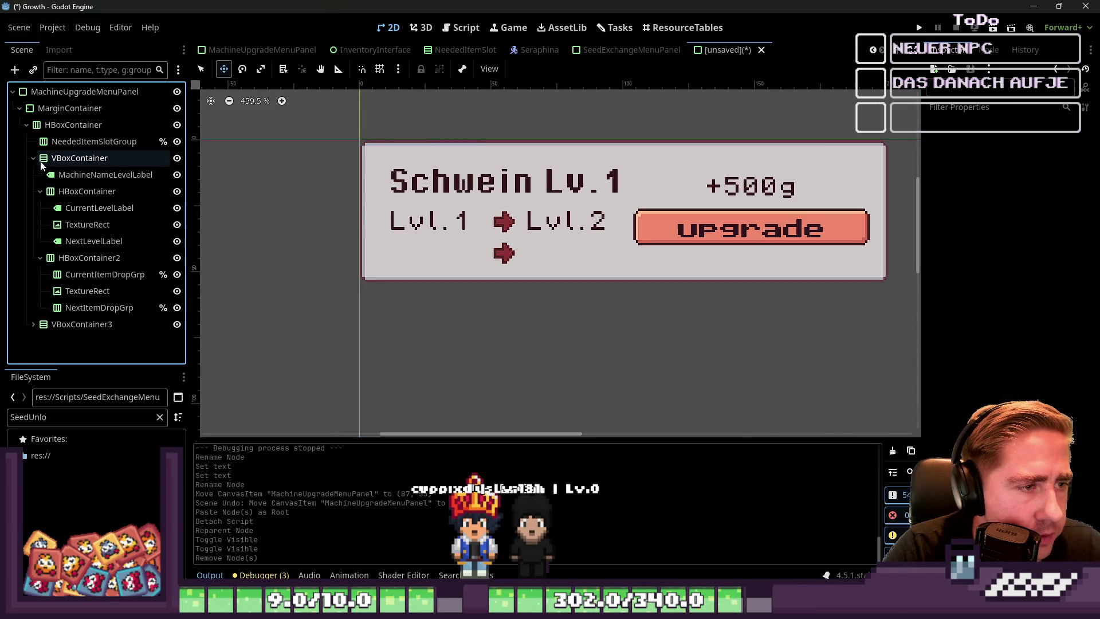
left_click(53, 180)
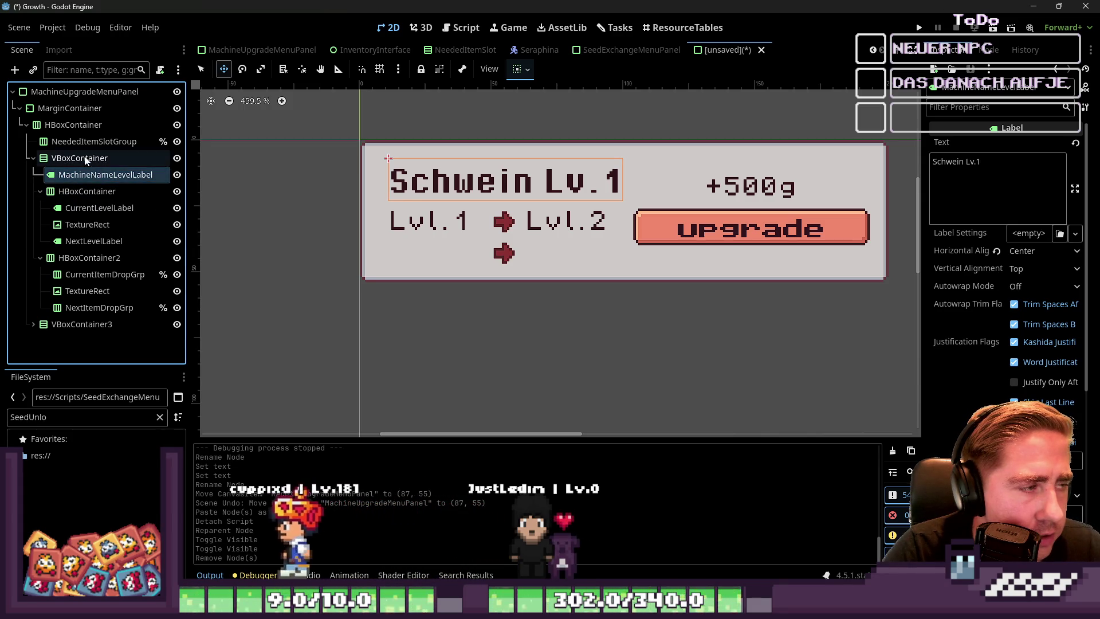
left_click(67, 162)
left_click(67, 171)
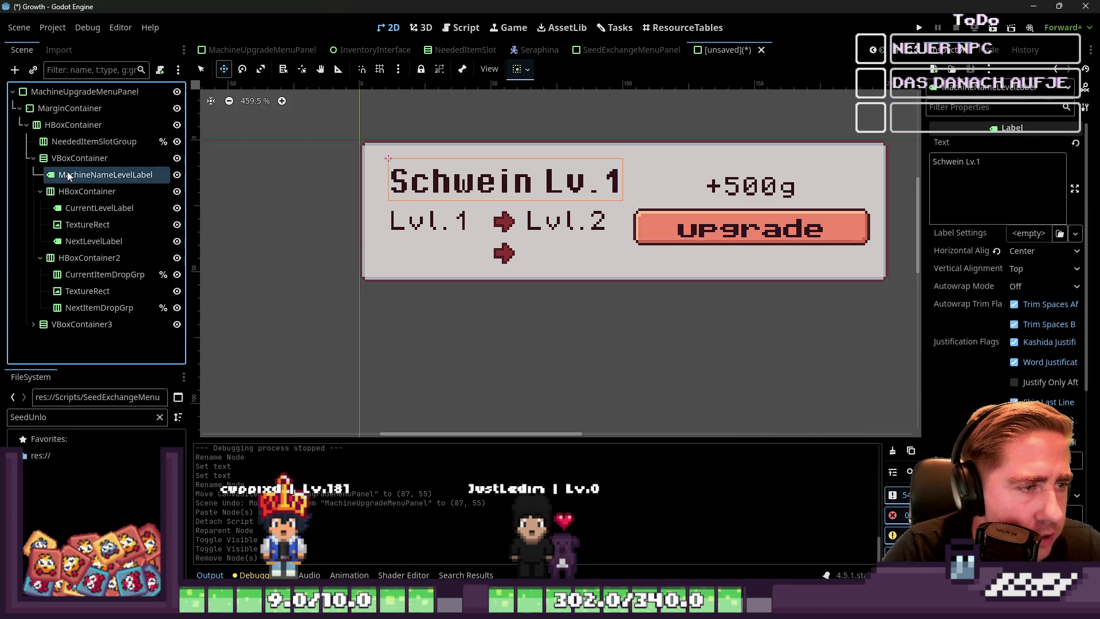
Step: Instance NeededItemSlot.tscn into NeededItemSlotGroup and duplicate it to make five slots
left_click(86, 141)
left_click(45, 416)
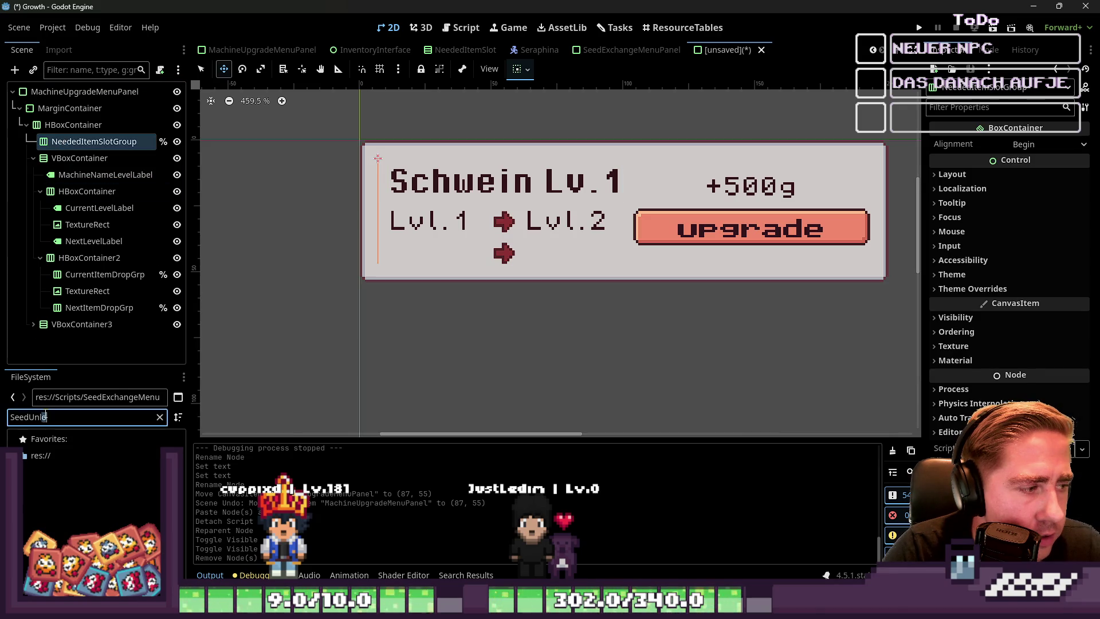
type("NeededIt")
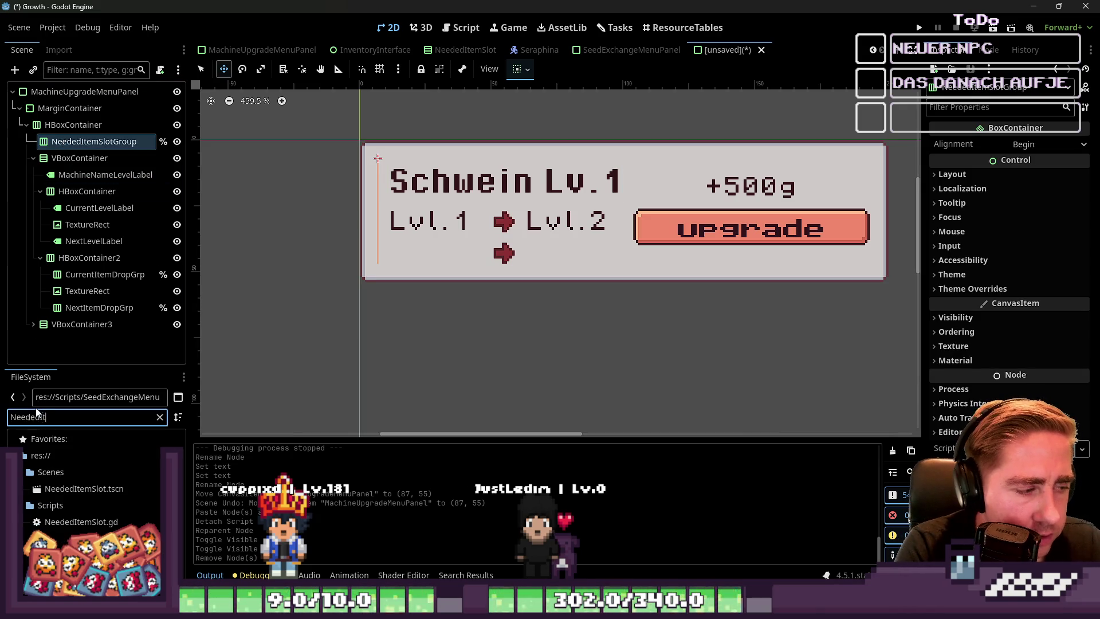
mouse_move(105, 487)
left_mouse_down()
mouse_move(122, 103)
mouse_move(124, 142)
left_mouse_up()
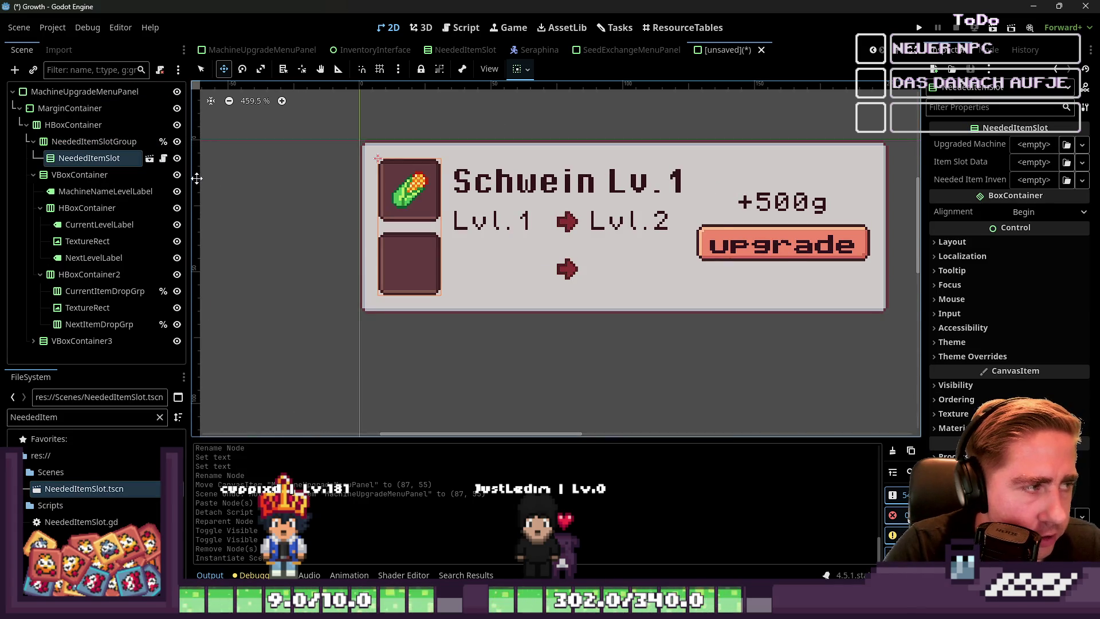
key("ctrl+d")
key("ctrl+d")
key("ctrl+d")
scroll(401, 207, "down", 3)
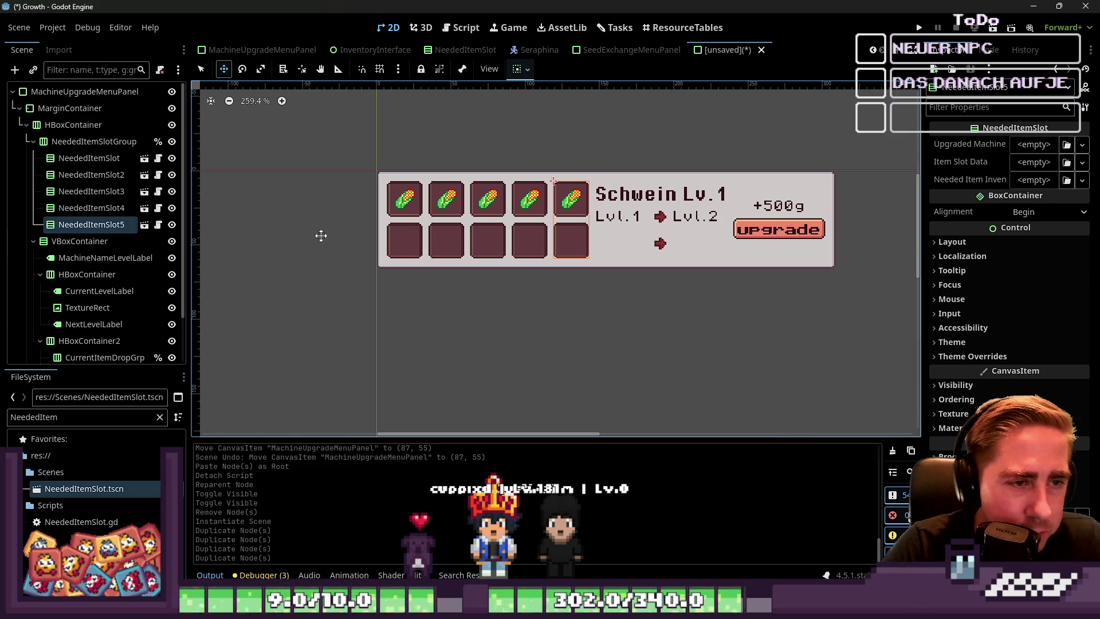
left_click(79, 246)
Step: Collapse the level-label branches, then try moving MachineNameLevelLabel up and undo it
left_click(77, 292)
left_click(81, 321)
scroll(97, 324, "down", 2)
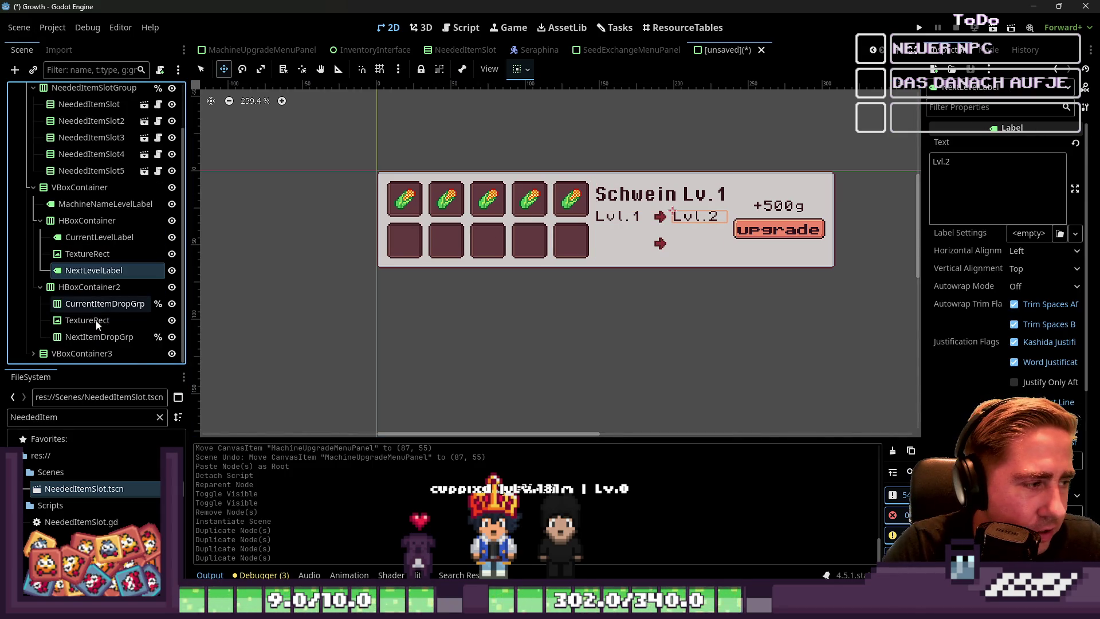
left_click(40, 287)
left_click(37, 271)
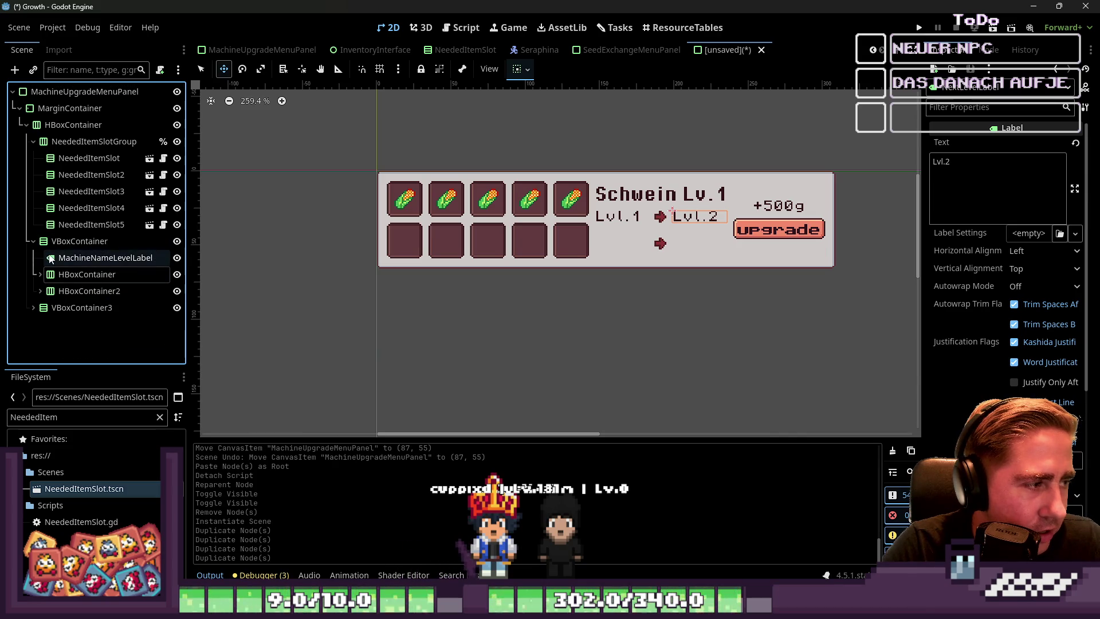
left_click(73, 259)
left_click_drag(74, 259, 59, 137)
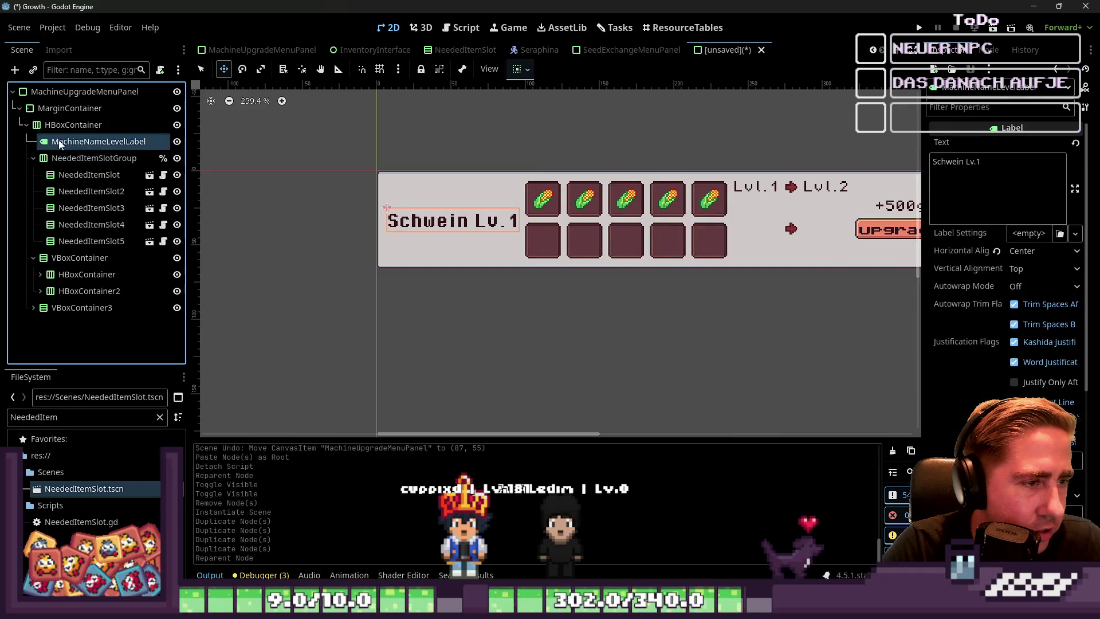
key("ctrl+z")
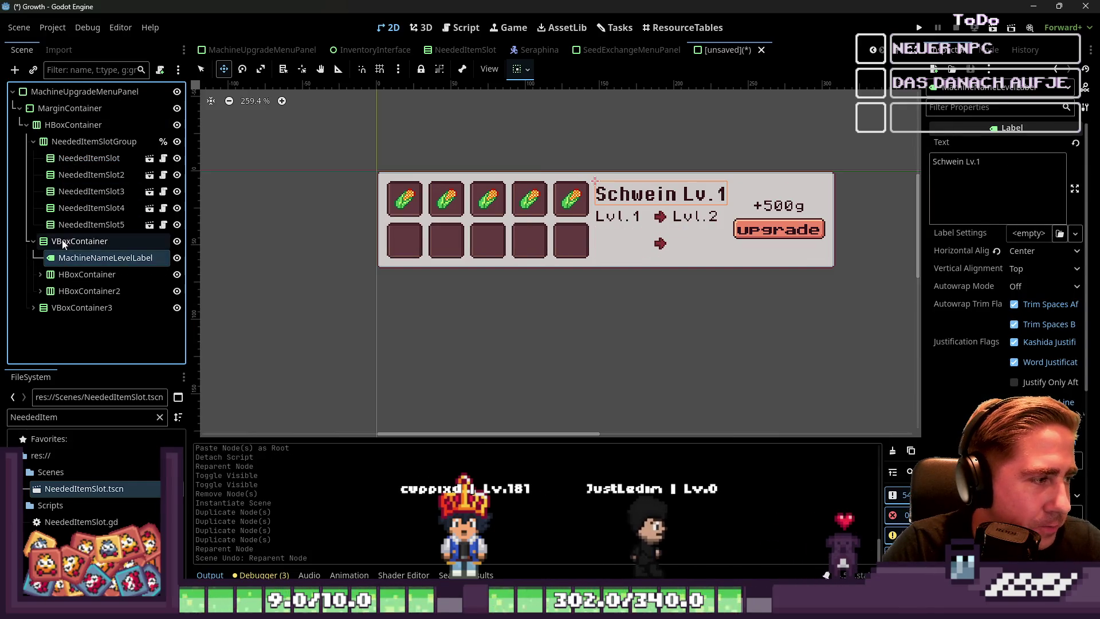
Step: Place NeededItemSlotGroup inside VBoxContainer directly beneath MachineNameLevelLabel
left_click(69, 144)
left_click_drag(69, 143, 74, 268)
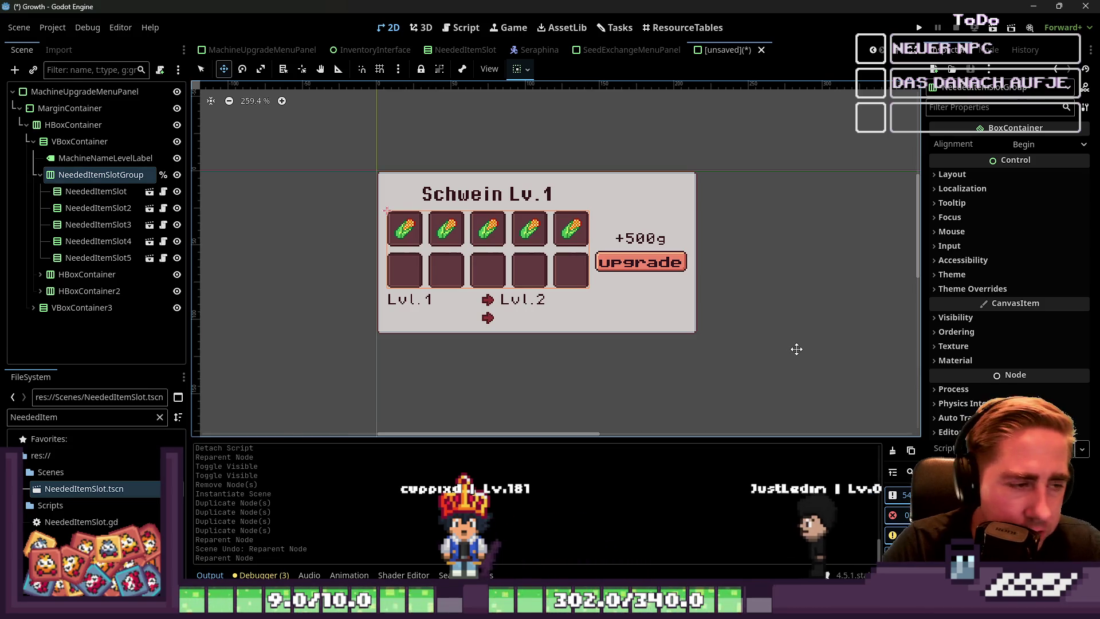
left_click(115, 233)
Step: Move the Lvl.1 → Lvl.2 row container into the top HBoxContainer beside the cost column
left_click(87, 275)
left_click(37, 175)
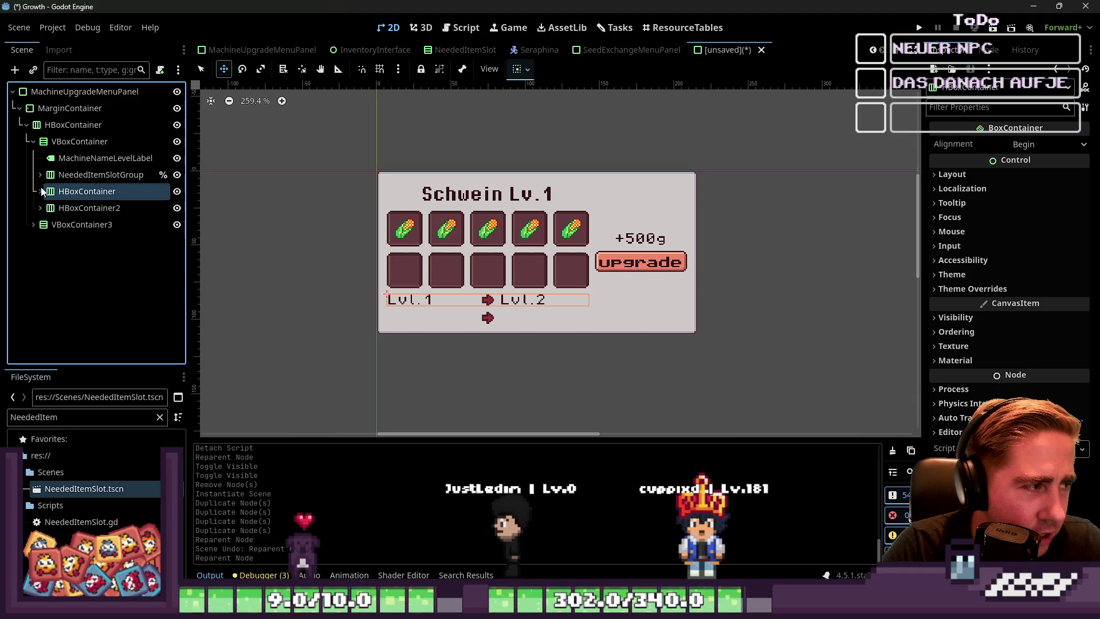
left_click(45, 210)
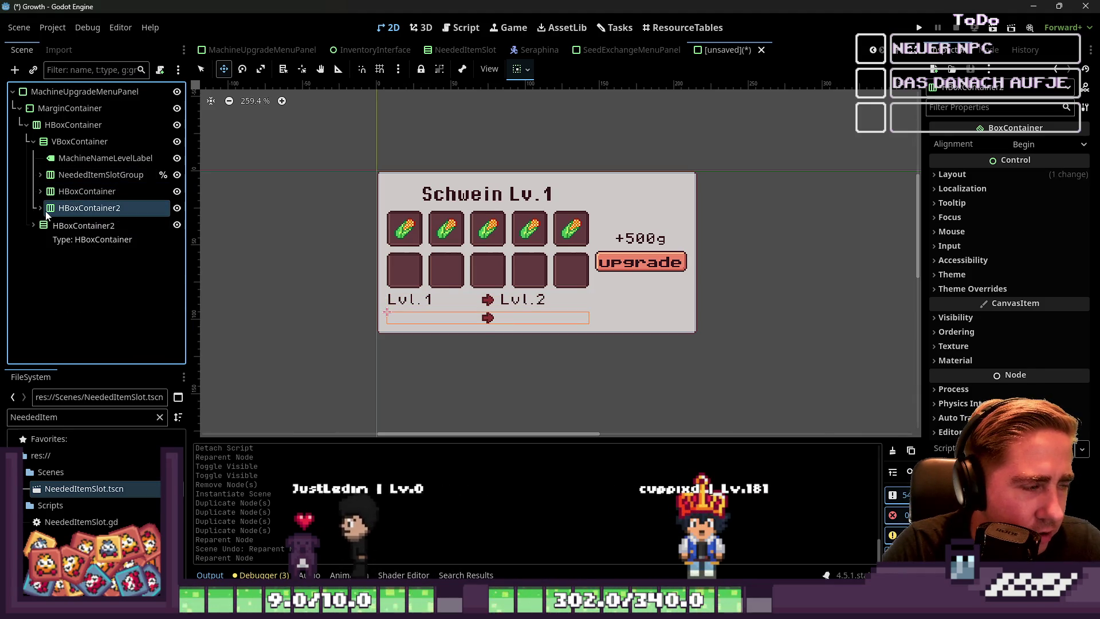
left_click(57, 194)
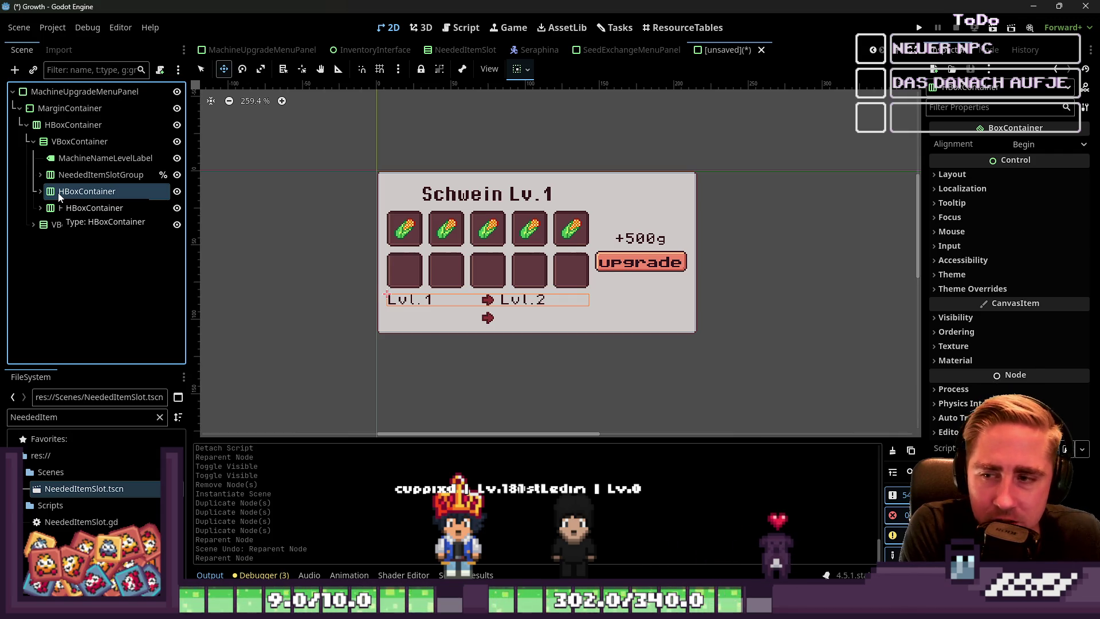
left_click(63, 145)
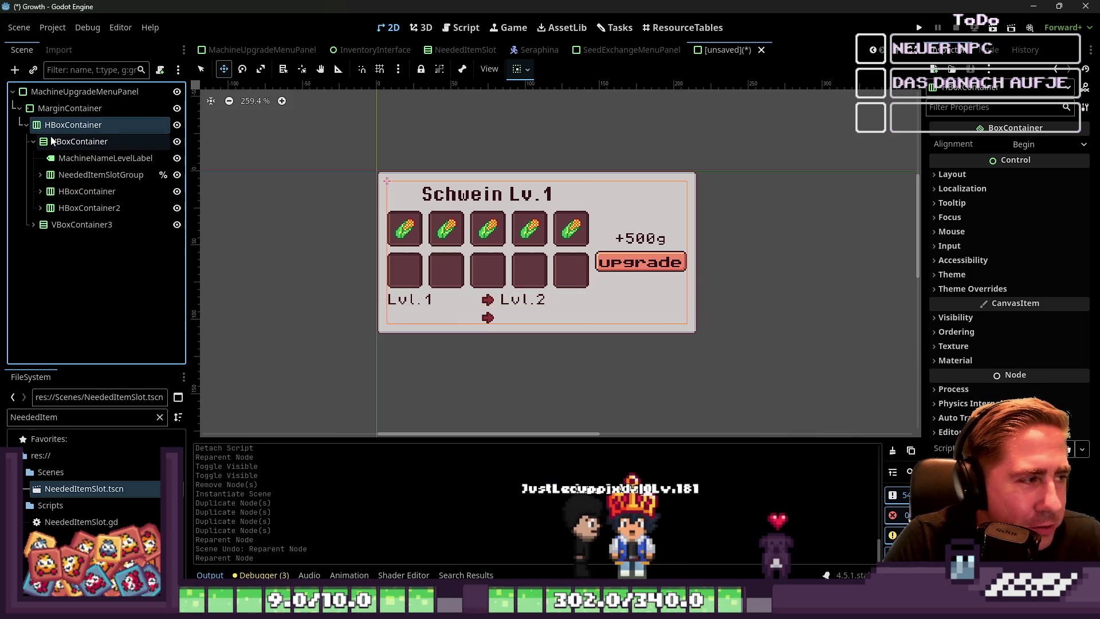
left_click(65, 191)
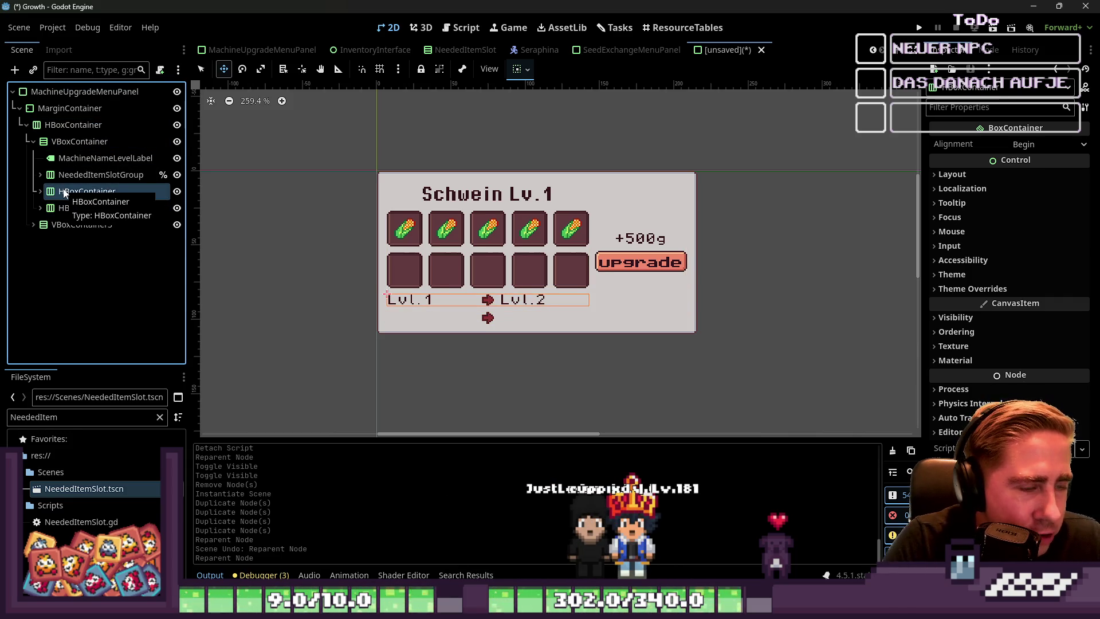
left_click_drag(68, 197, 76, 131)
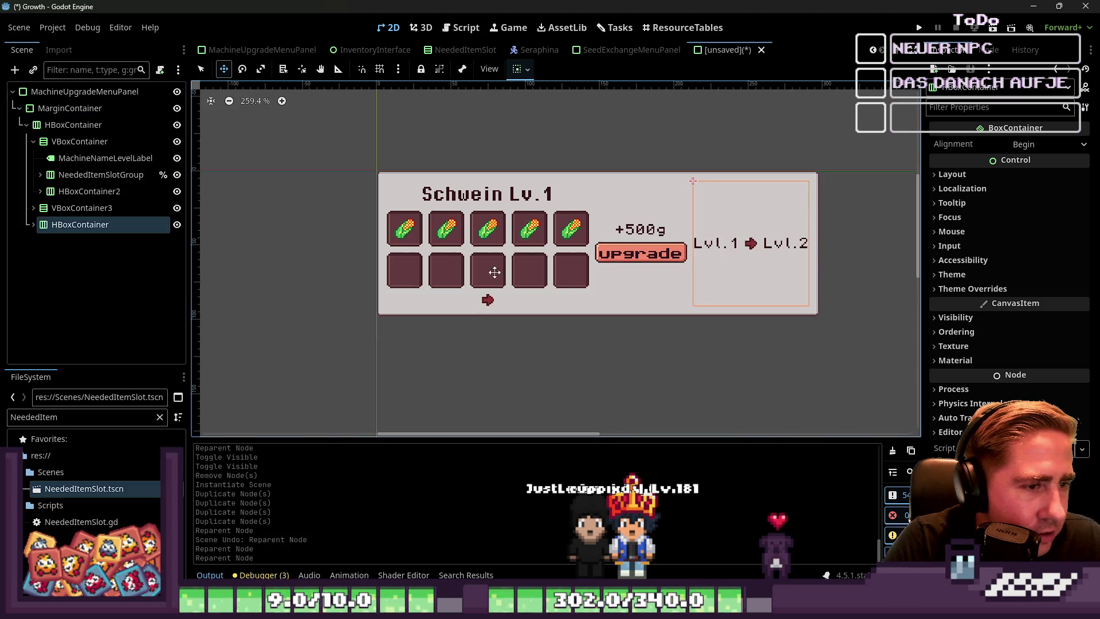
Step: Move the arrow TextureRect to the top of VBoxContainer3, above the +500g cost
left_click(96, 209)
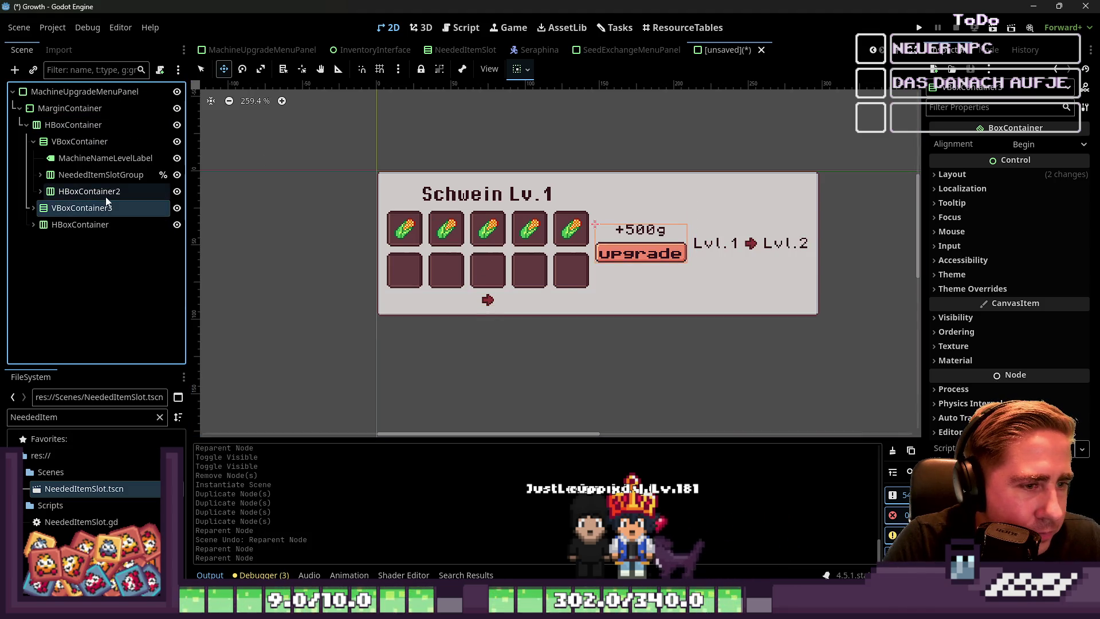
left_click(114, 225)
left_click(31, 226)
left_click(80, 241)
left_click_drag(92, 257, 81, 208)
left_click_drag(81, 256, 86, 223)
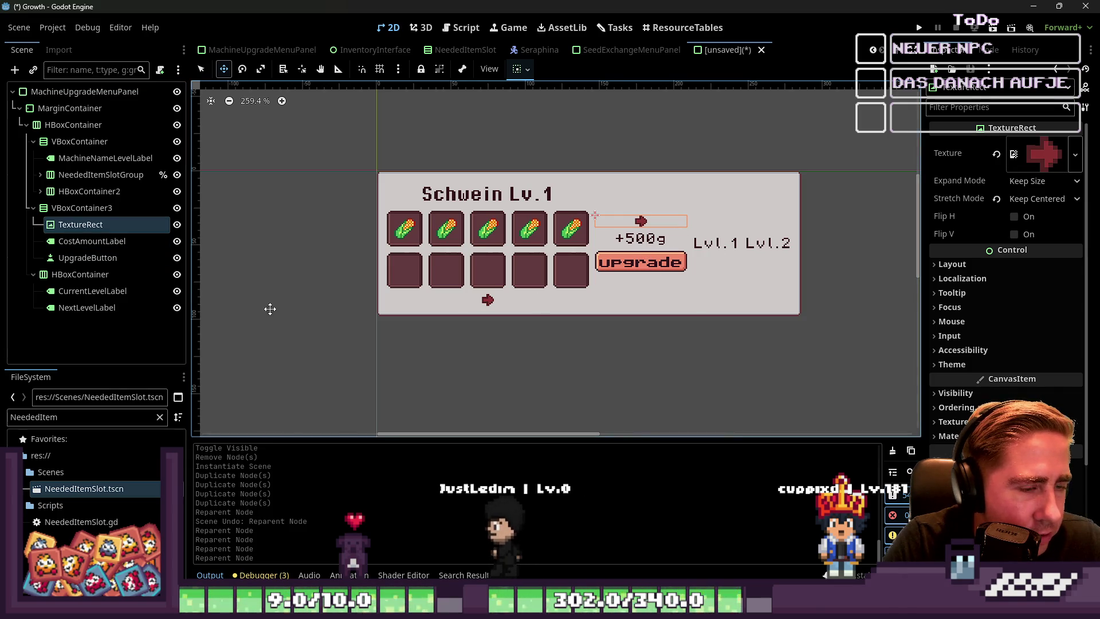
left_click(101, 291)
Step: Delete the CurrentLevelLabel and NextLevelLabel nodes
left_click(101, 310)
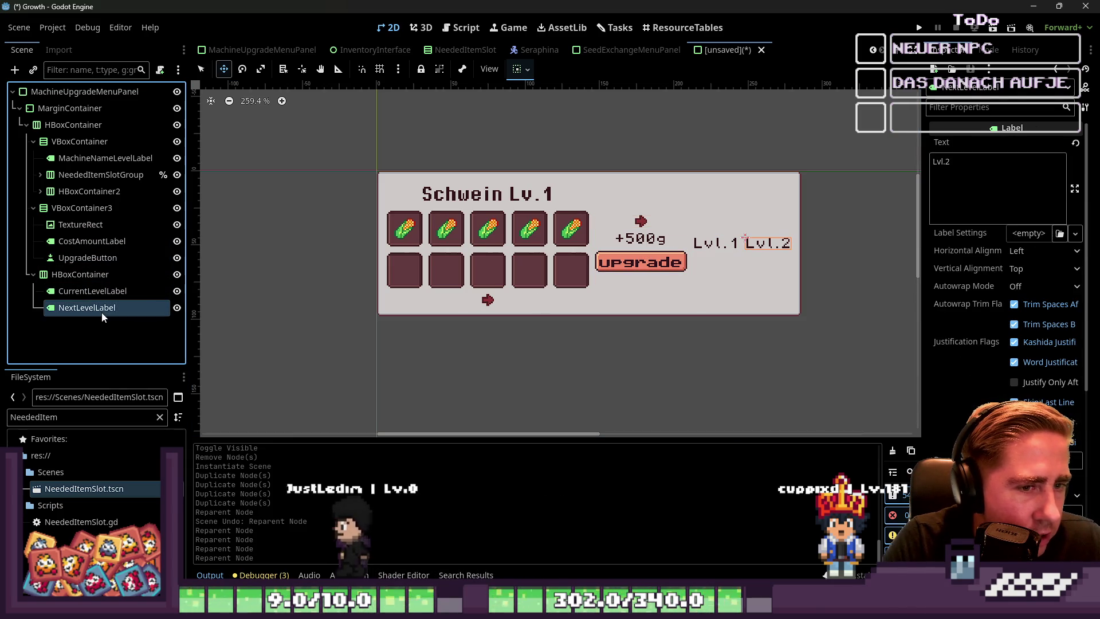
key("Delete")
key("Return")
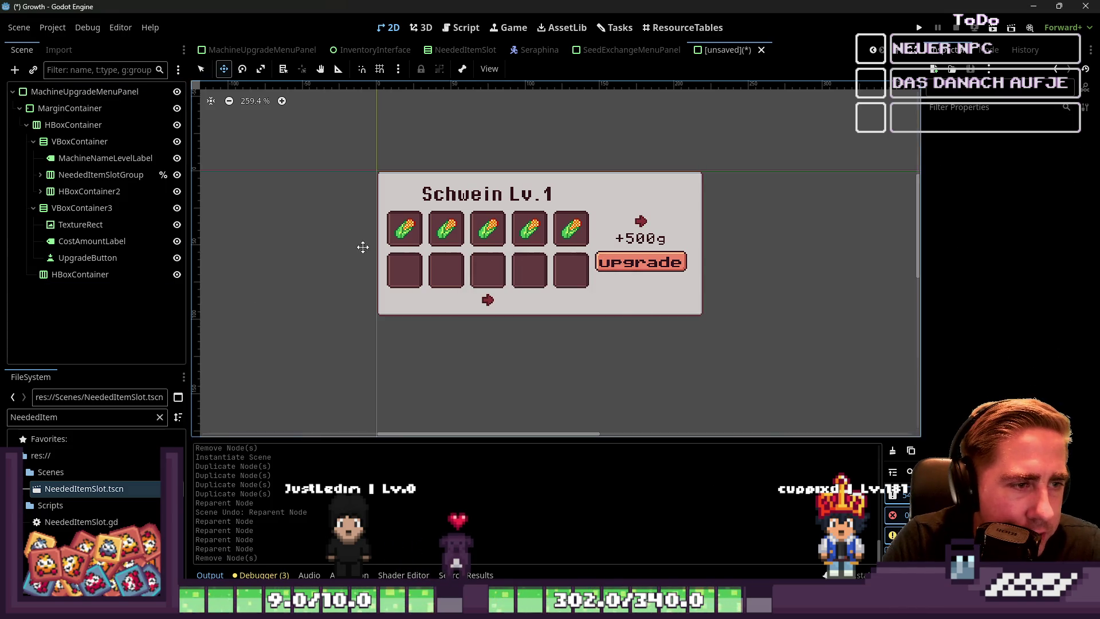
Step: Set MachineNameLevelLabel's Text to 'Berry'
left_click(107, 160)
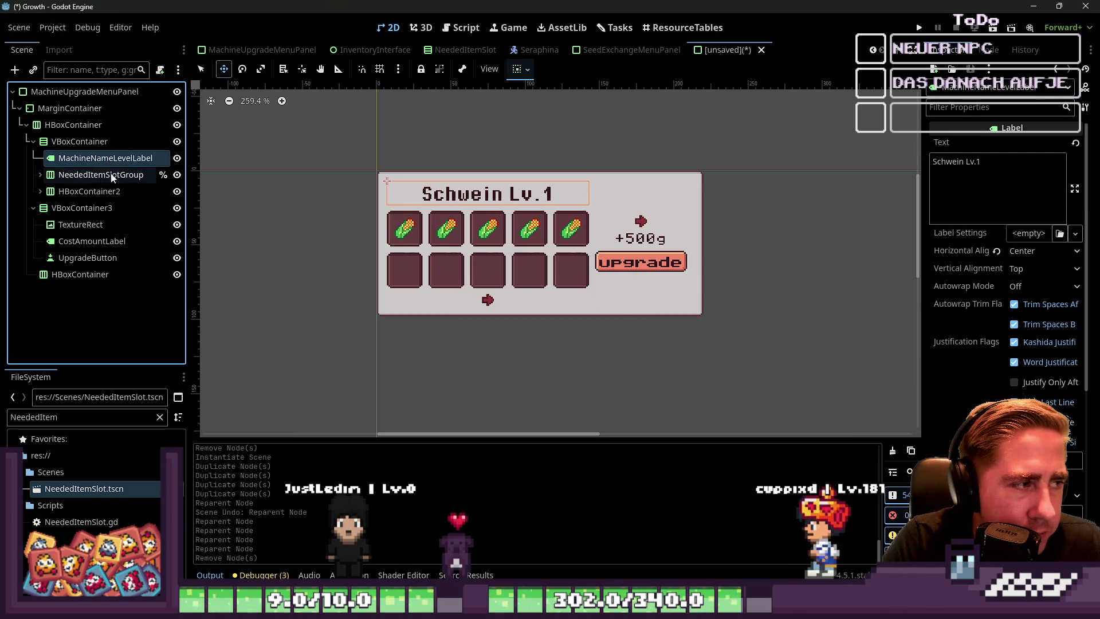
triple_click(981, 166)
type("Berry")
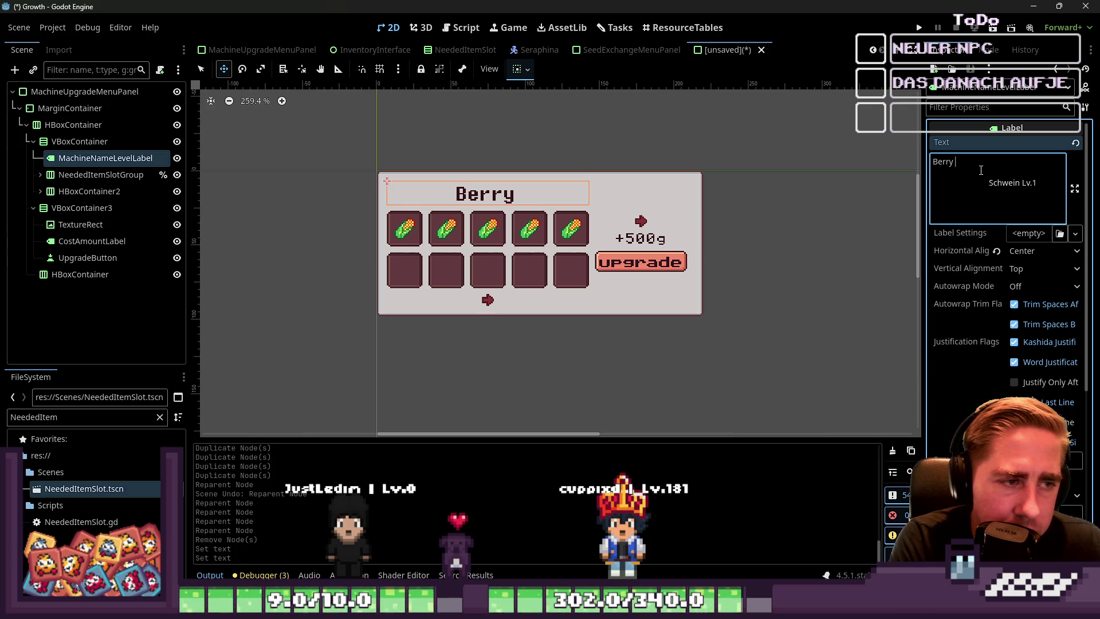
left_click(80, 142)
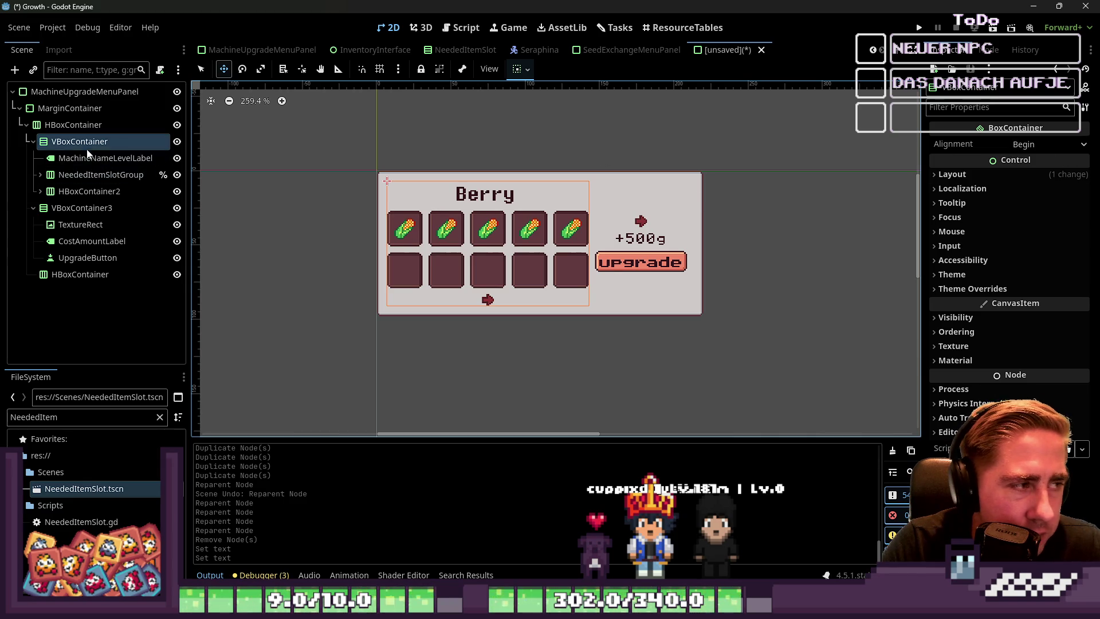
left_click(105, 157)
left_click(972, 175)
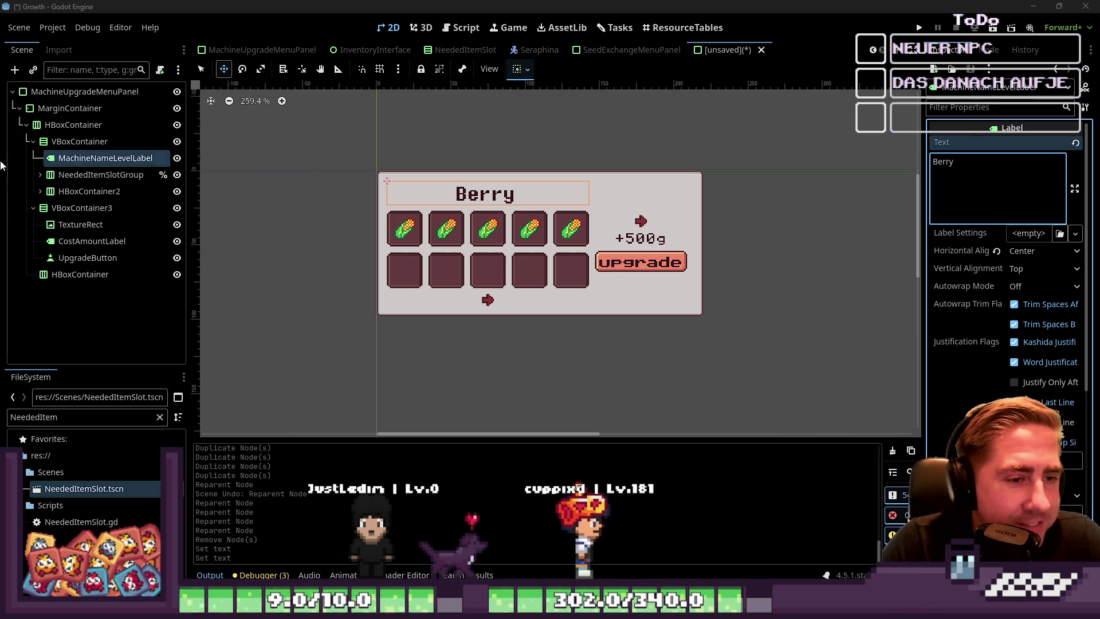
Step: Delete the unneeded bottom-row HBoxContainer from the Berry panel
double_click(69, 277)
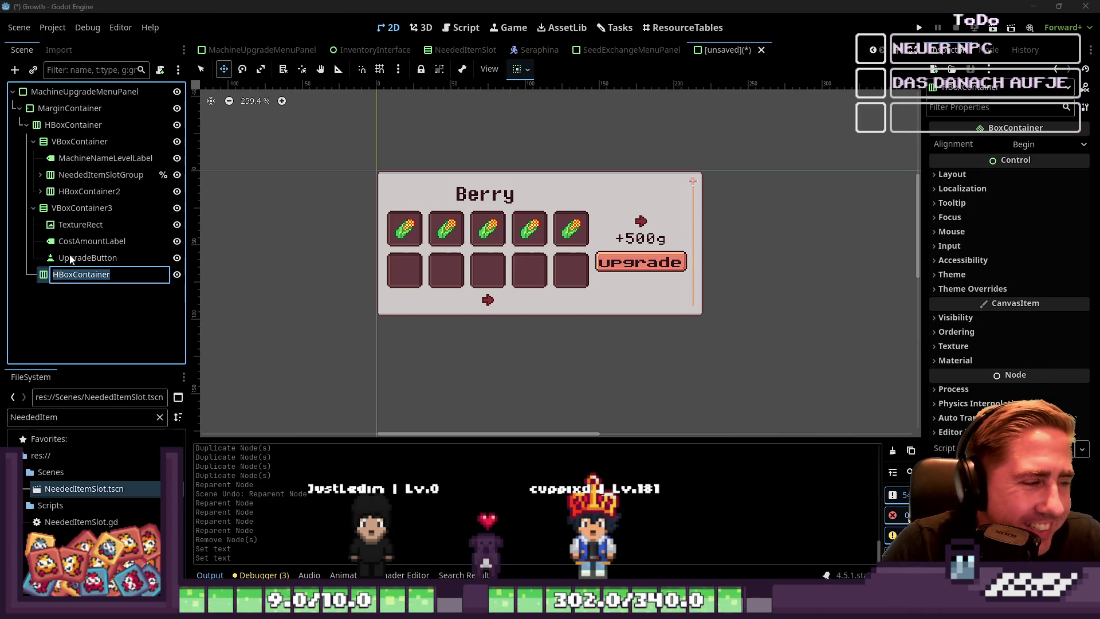
left_click(70, 224)
left_click(53, 276)
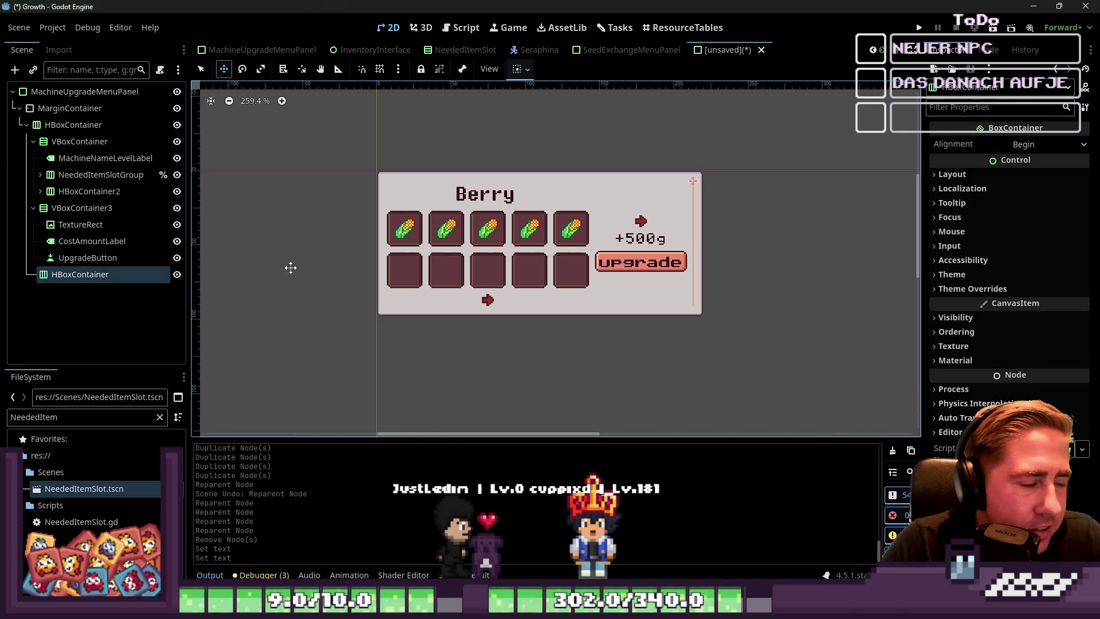
left_click(91, 257)
left_click(73, 275)
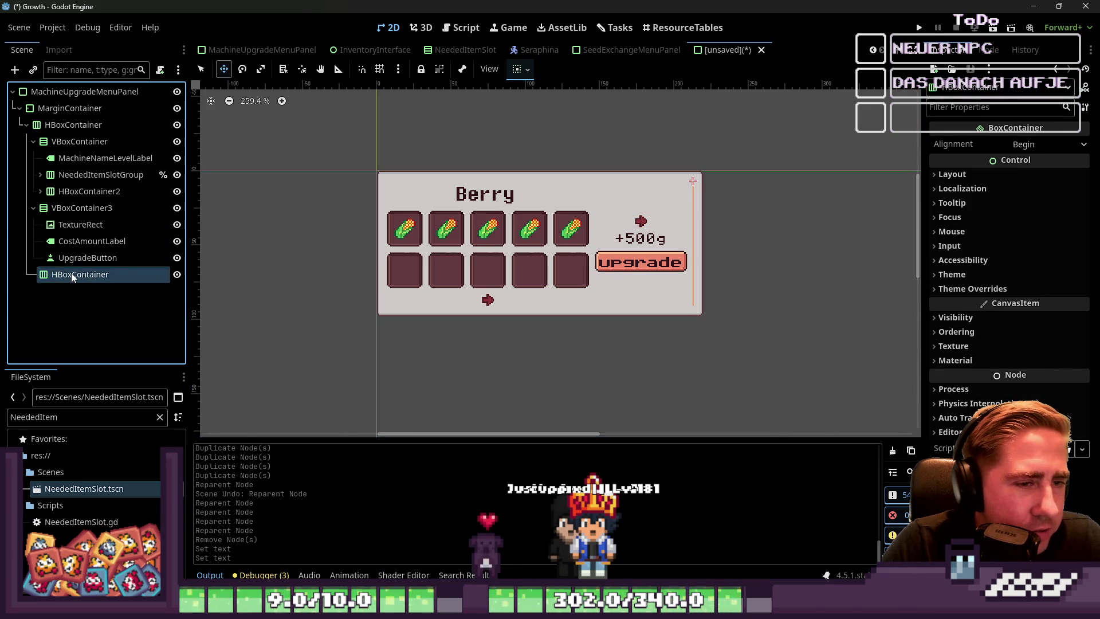
key("ctrl+a")
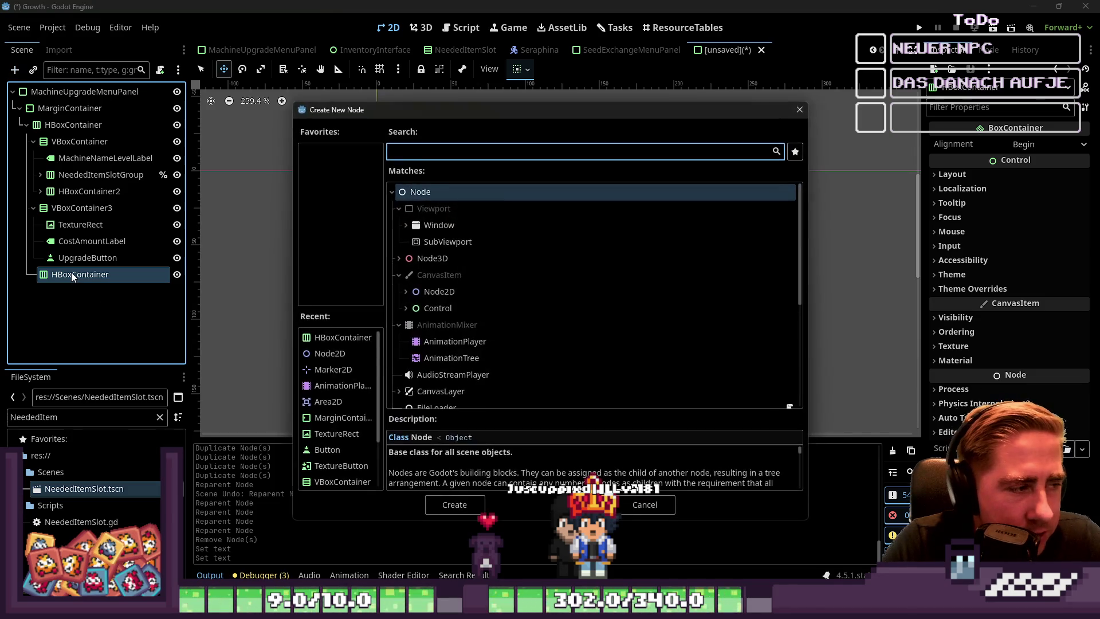
key("Escape")
key("F2")
key("Return")
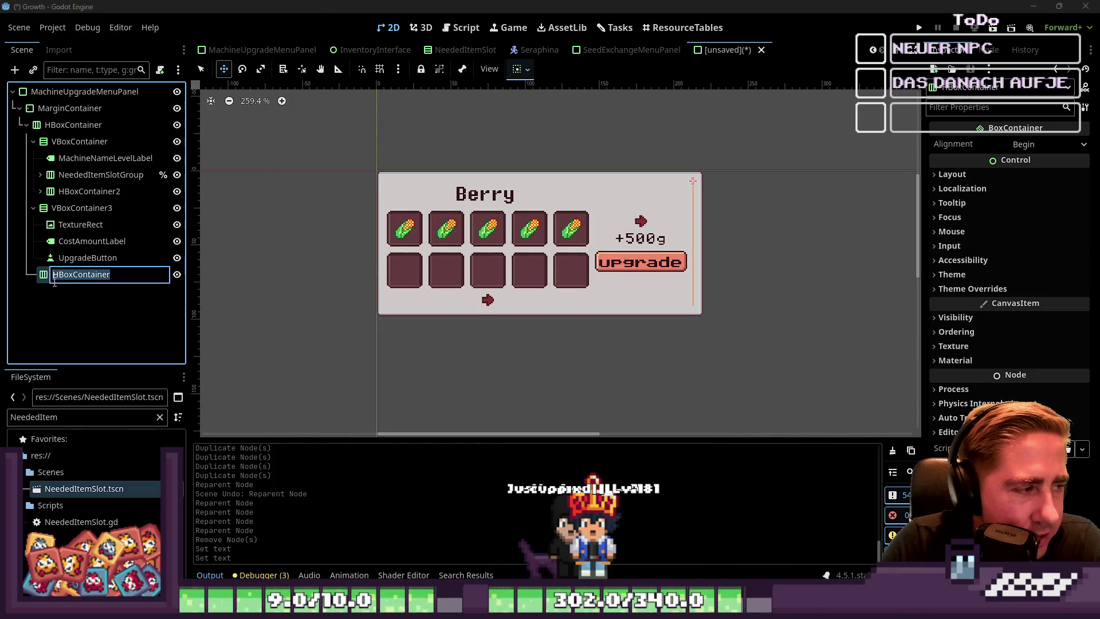
key("Delete")
key("Return")
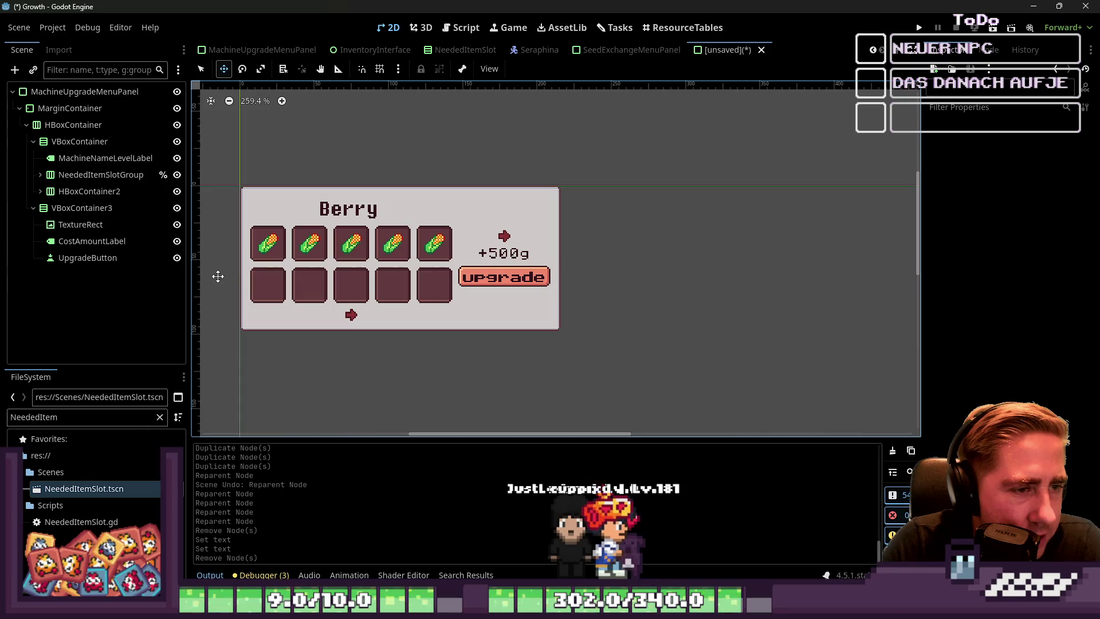
Step: Inspect the left column and cost-and-button column, expanding the arrow row's children
scroll(669, 270, "down", 1)
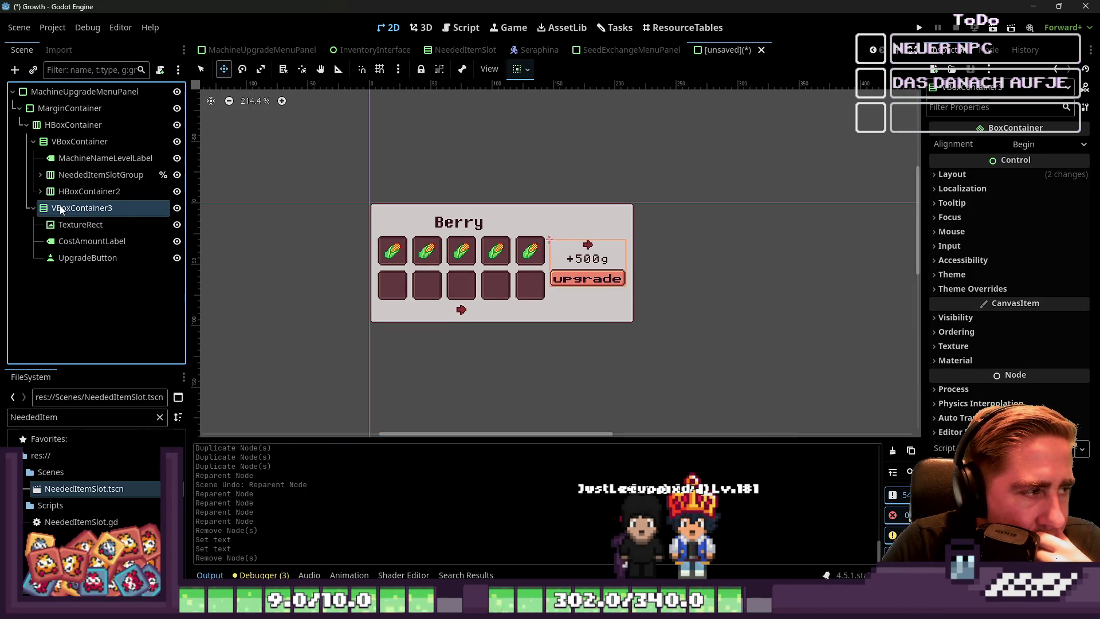
left_click(37, 143)
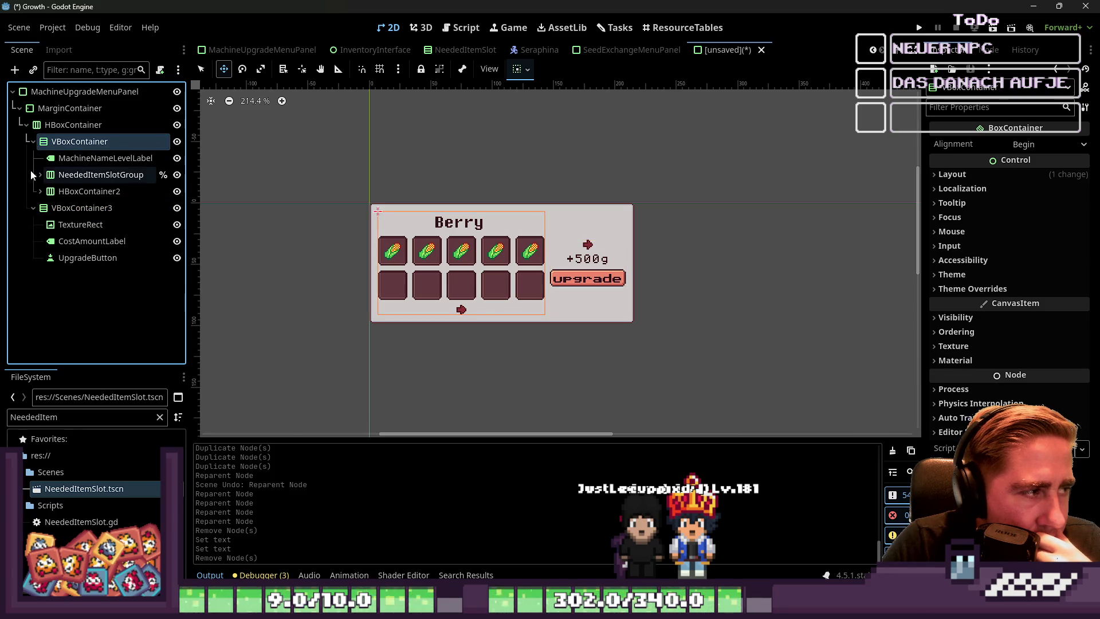
left_click(32, 141)
left_click(33, 159)
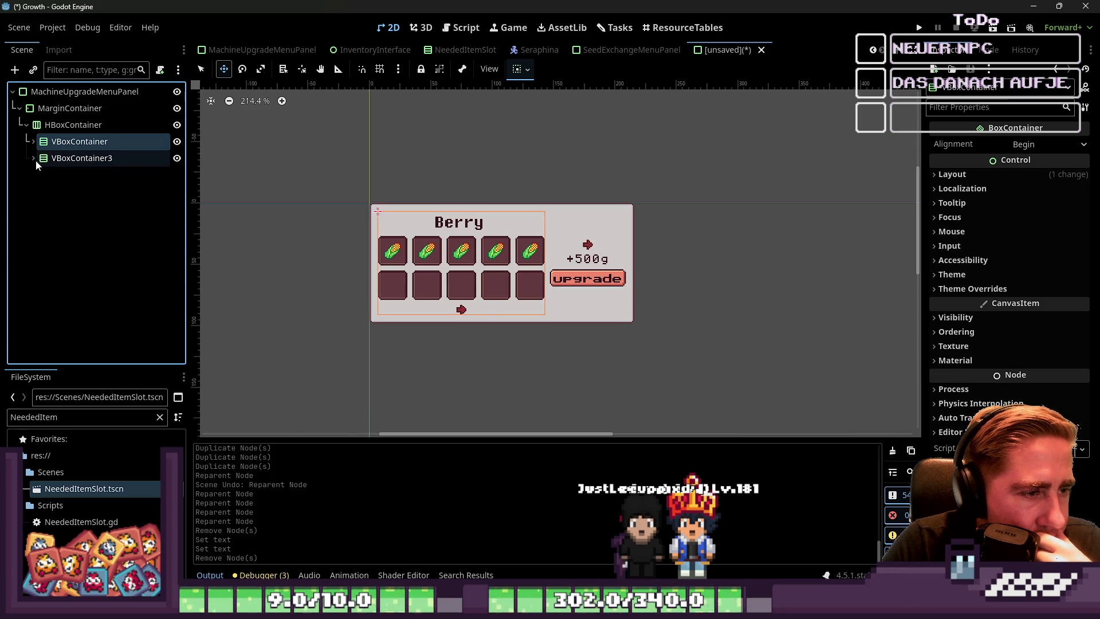
left_click(66, 158)
left_click(66, 144)
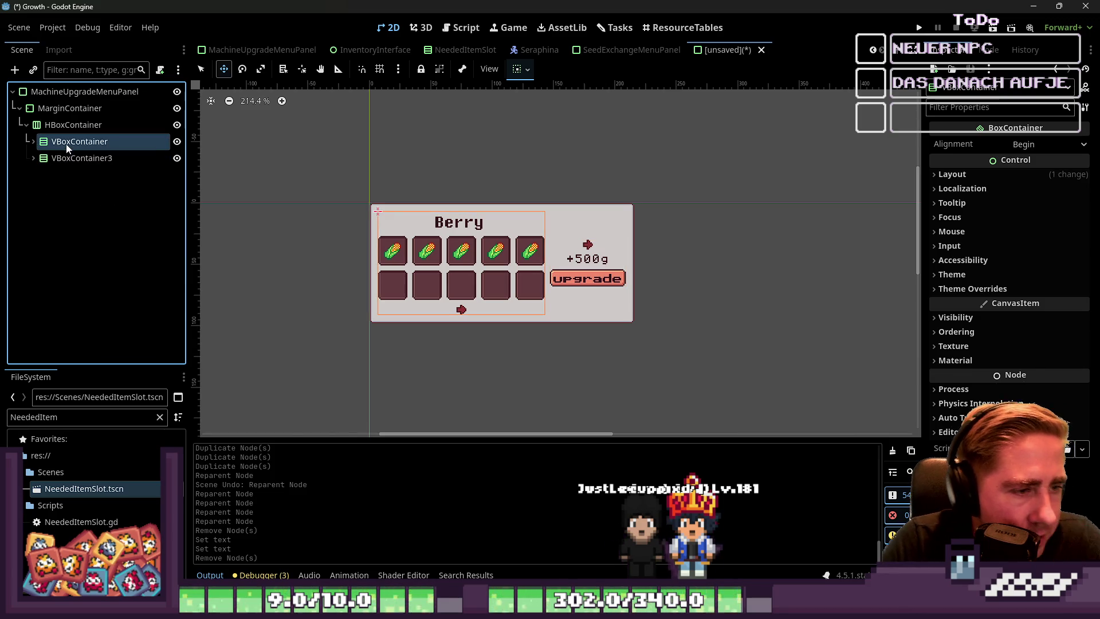
left_click(33, 141)
left_click(40, 190)
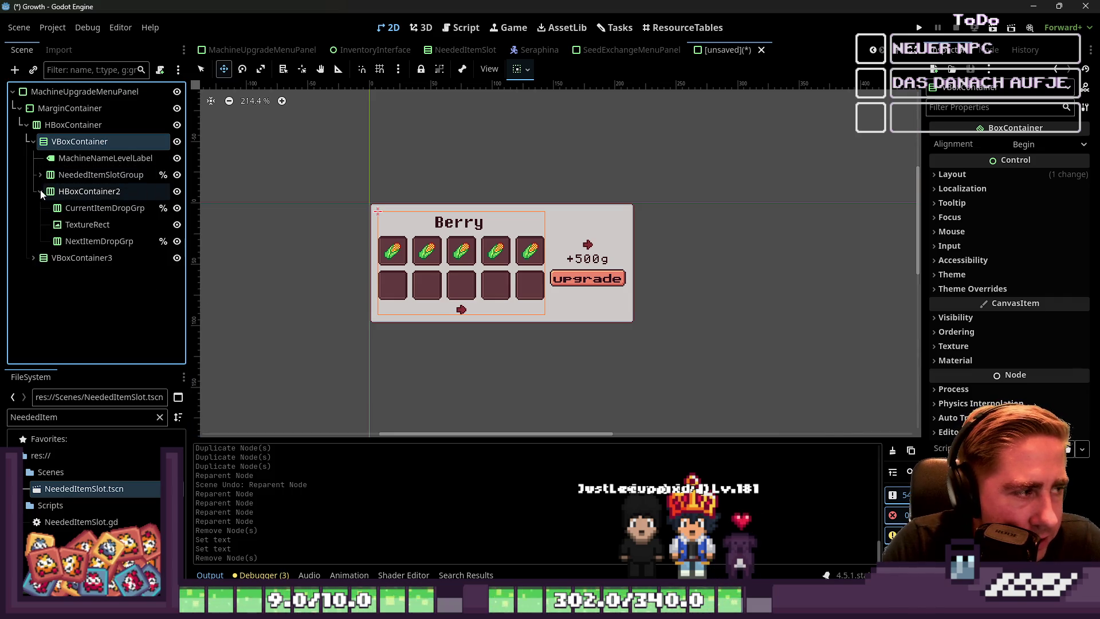
Step: Delete NextItemDropGrp, the arrow TextureRect, CurrentItemDropGrp and HBoxContainer2
left_click(61, 243)
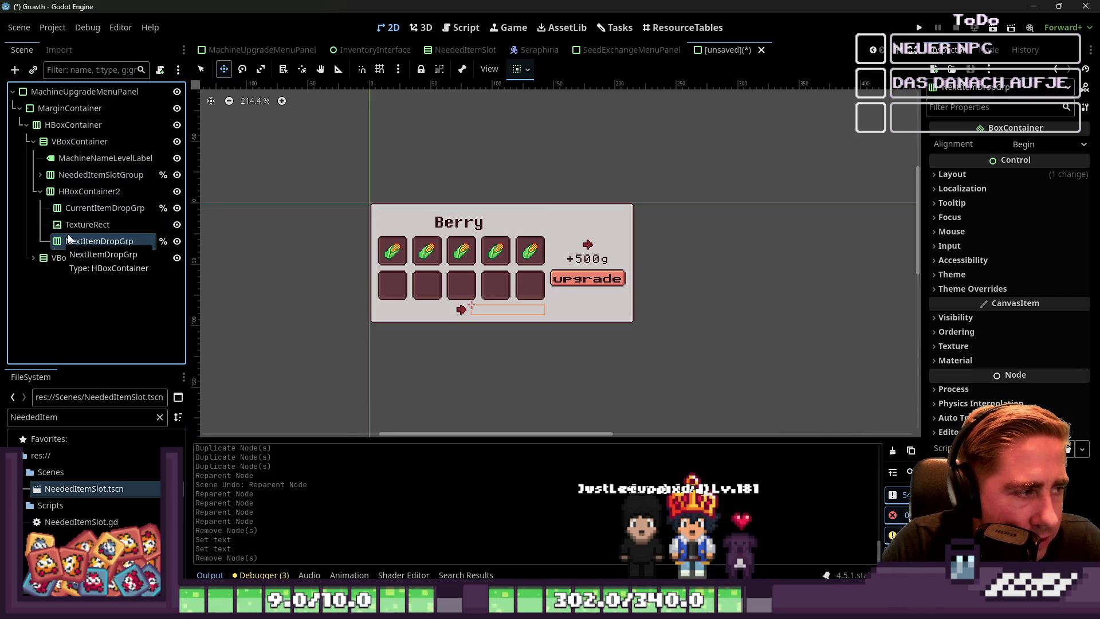
key("Delete")
key("Return")
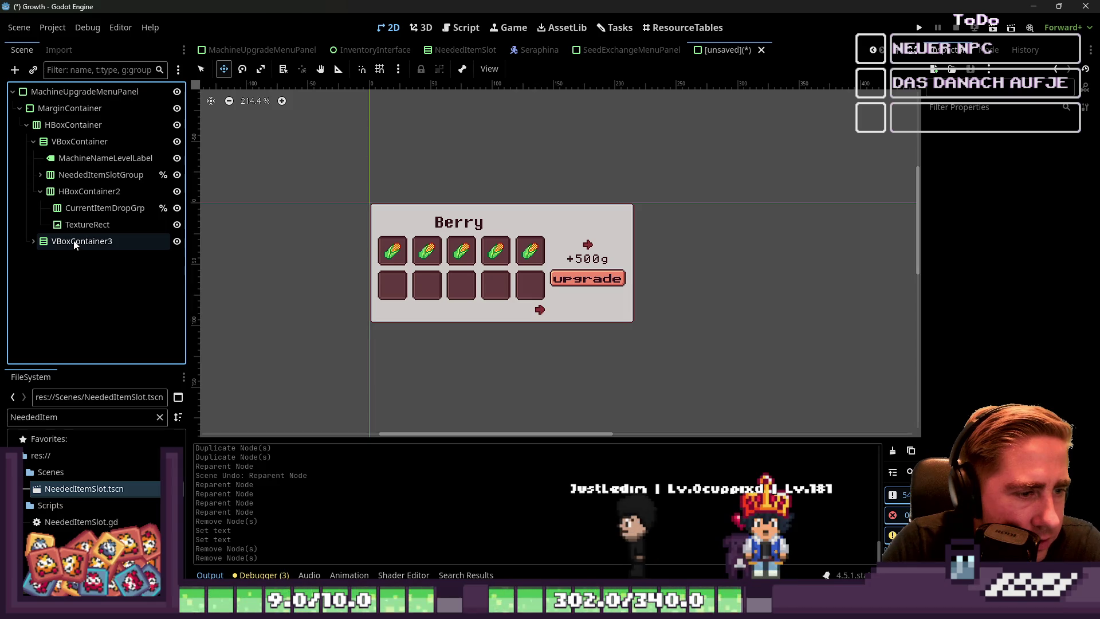
left_click(73, 225)
key("Delete")
key("Return")
key("Delete")
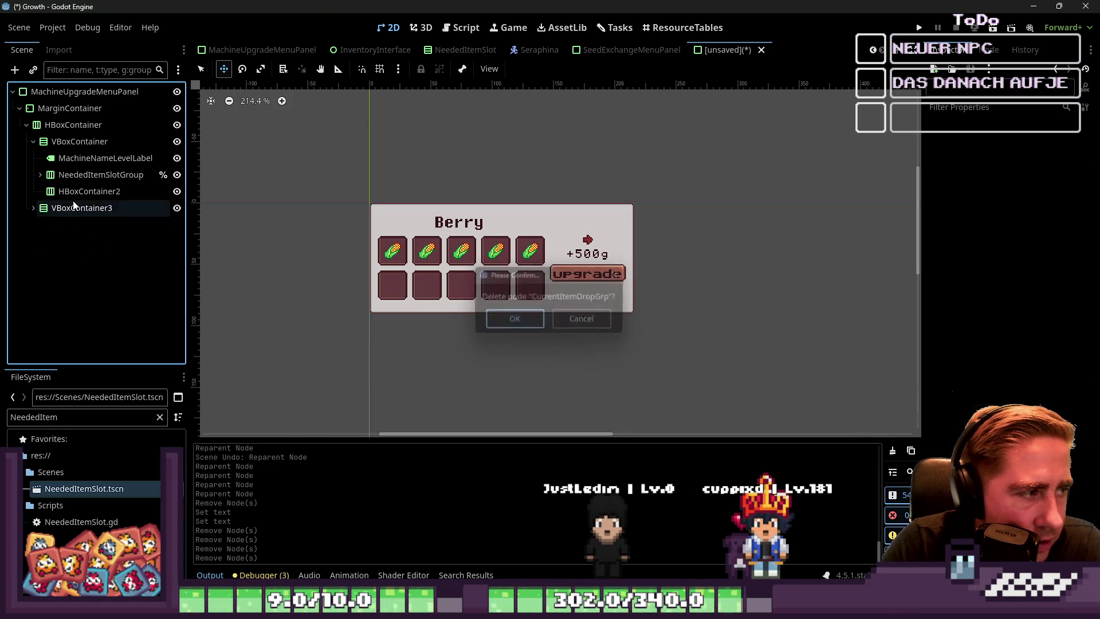
key("Return")
key("Delete")
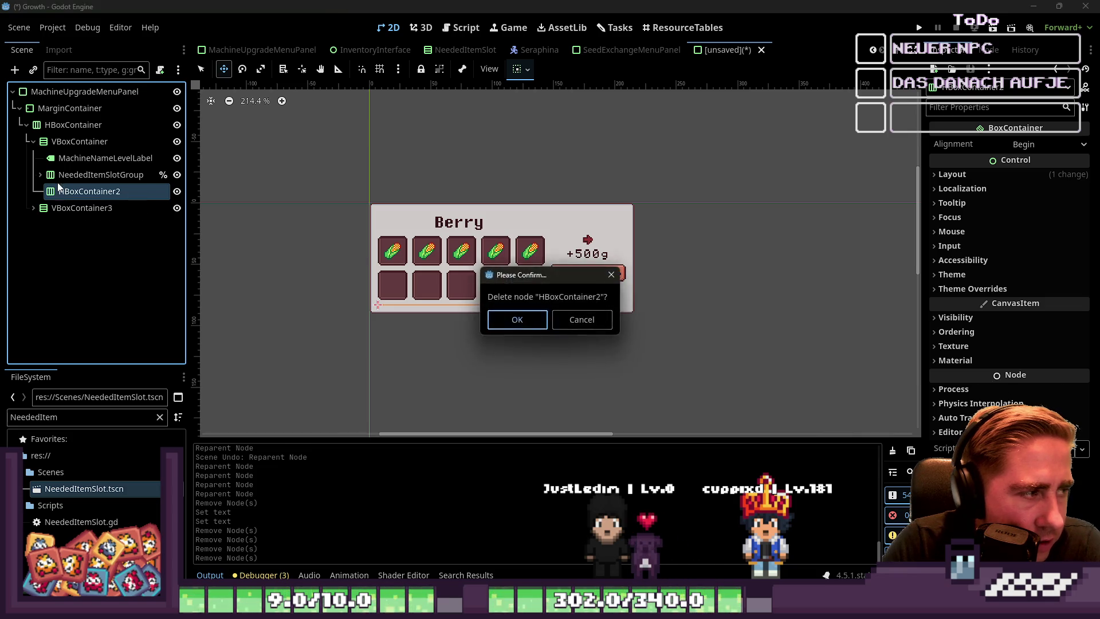
key("Return")
Step: Collapse the left column and expand the top HBoxContainer to review its columns
left_click(60, 161)
left_click(86, 175)
left_click(32, 142)
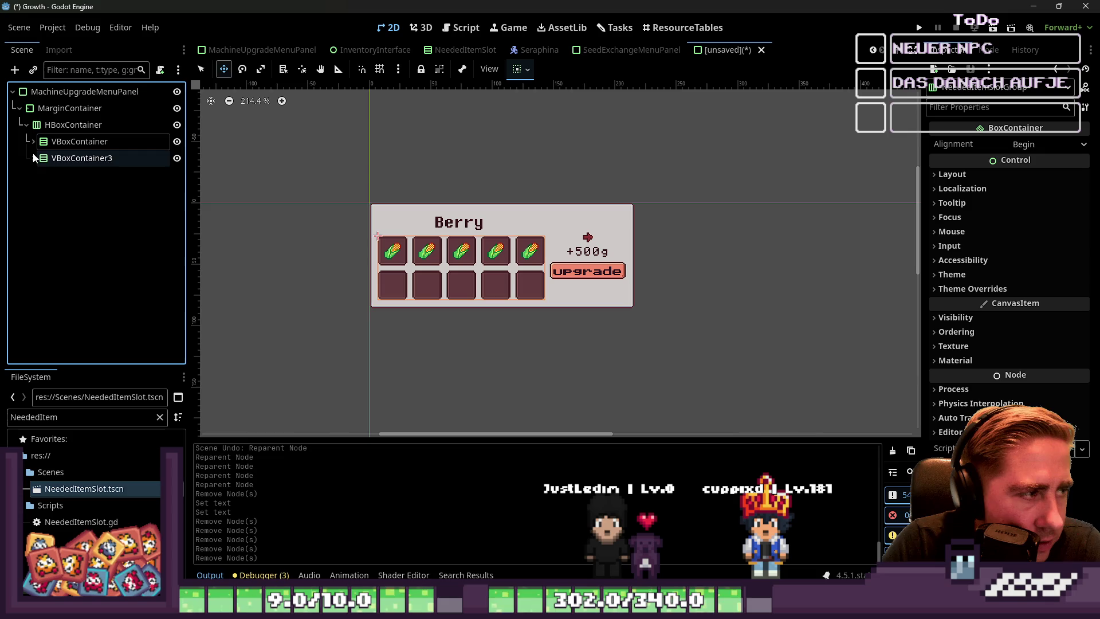
left_click(25, 126)
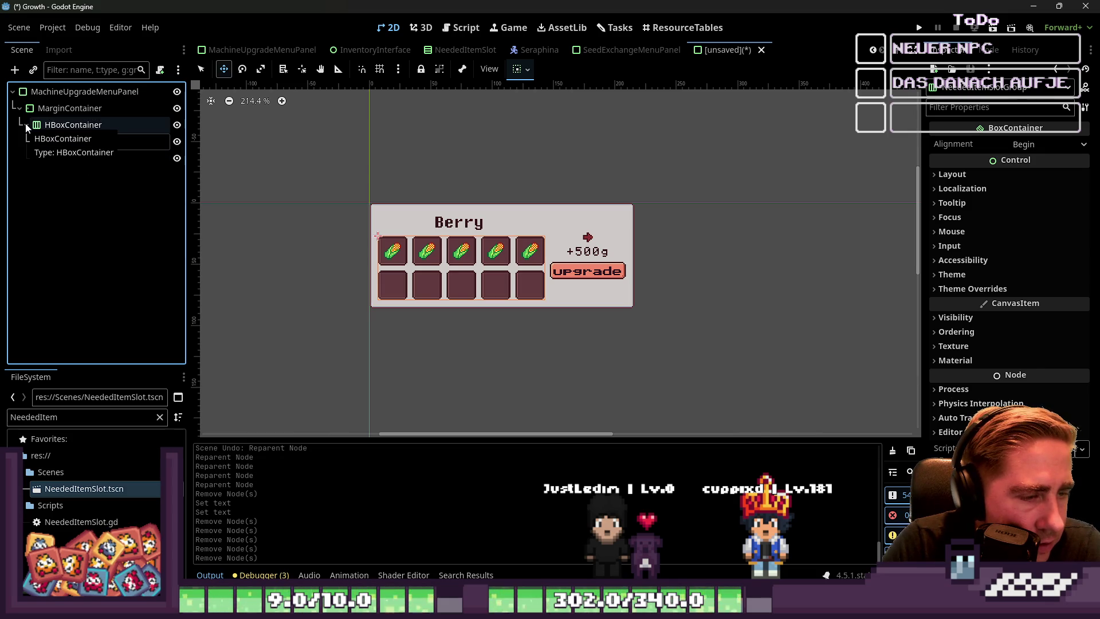
left_click(26, 123)
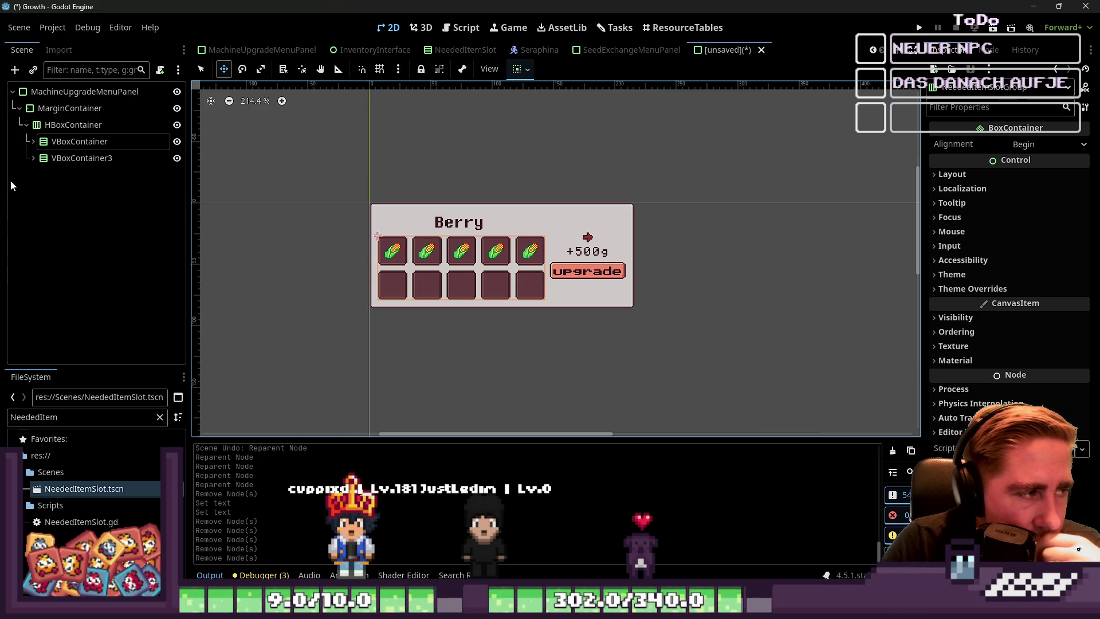
left_click(51, 161)
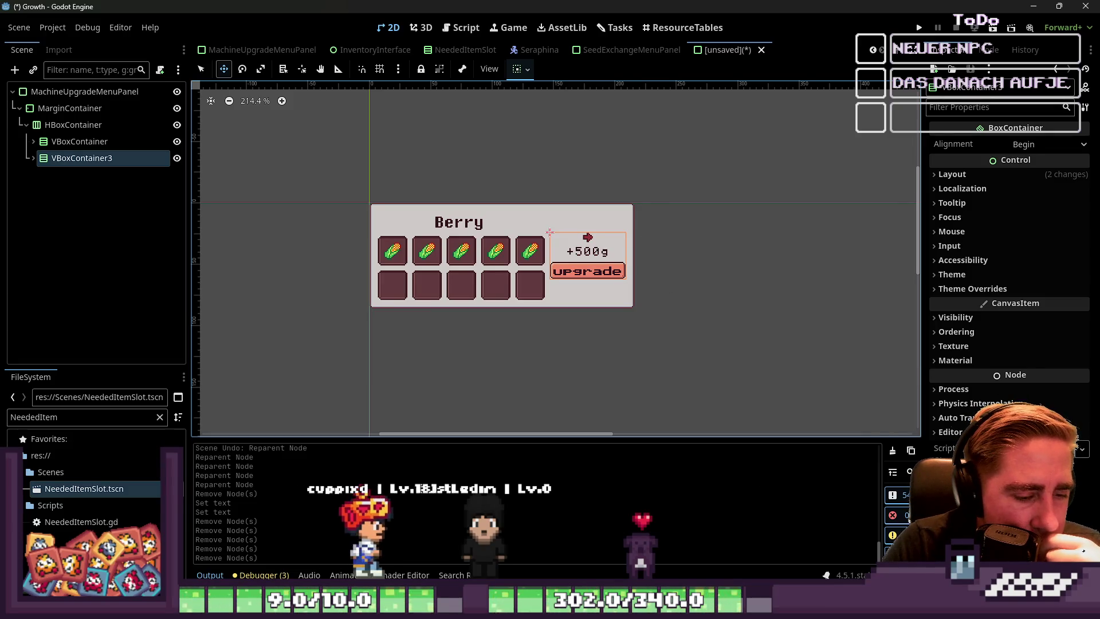
key("alt+Tab")
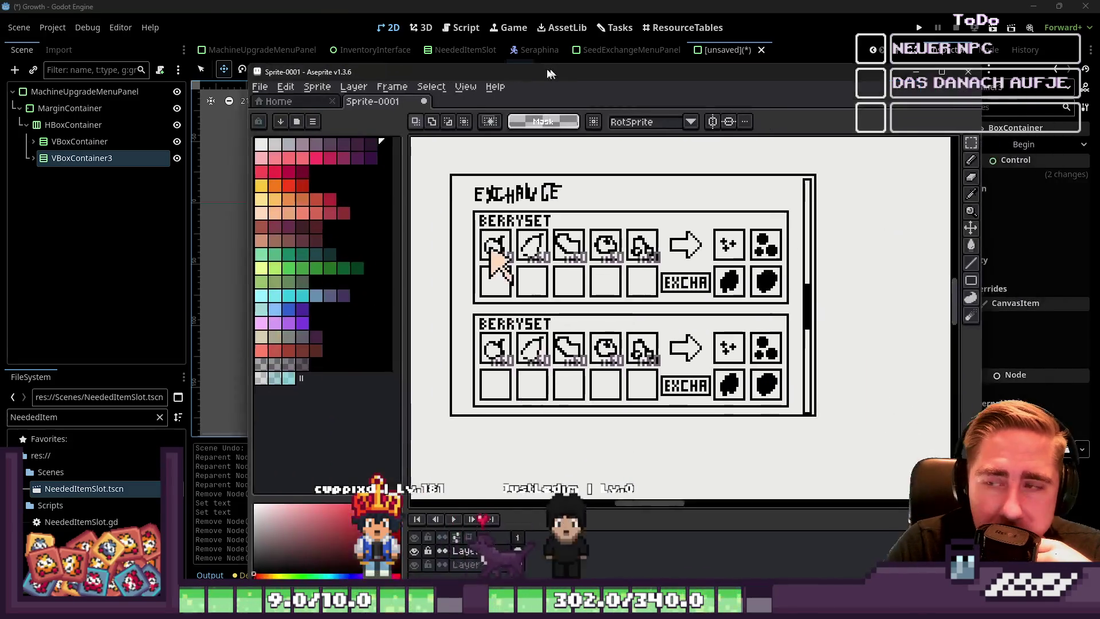
key("alt+Tab")
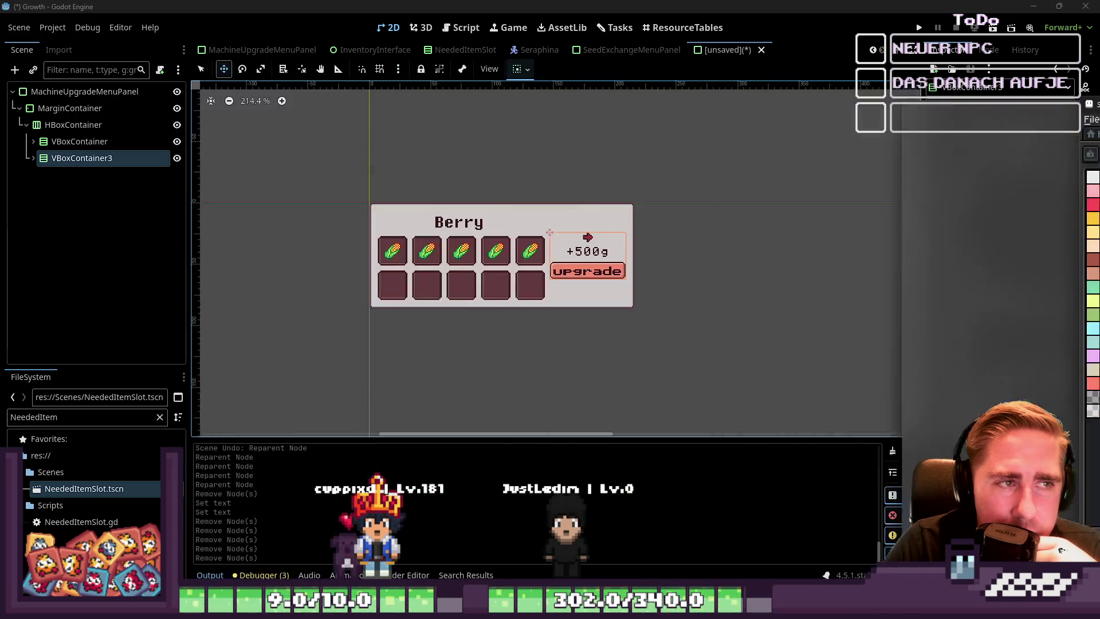
left_click(33, 159)
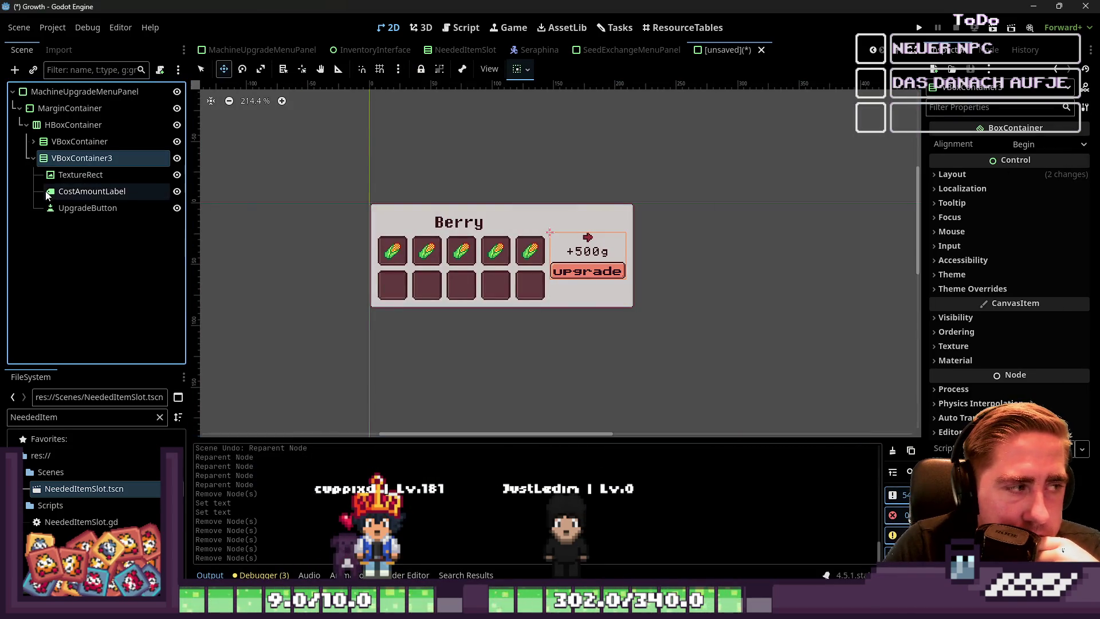
Step: Change UpgradeButton's Text from 'upgrade' to 'exchange'
left_click(56, 211)
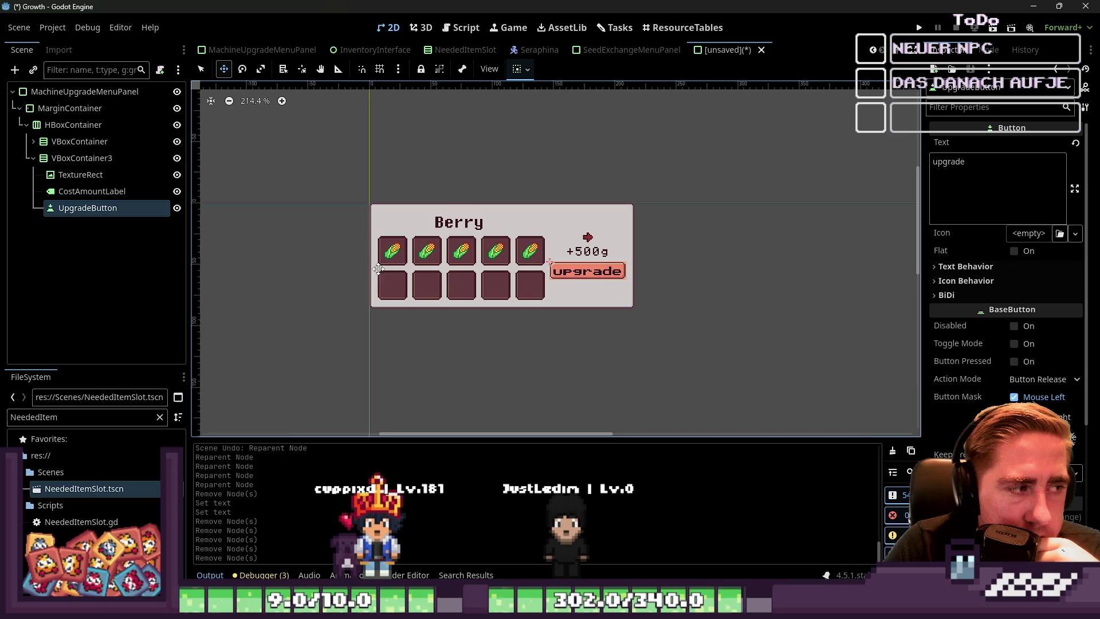
left_click(1008, 172)
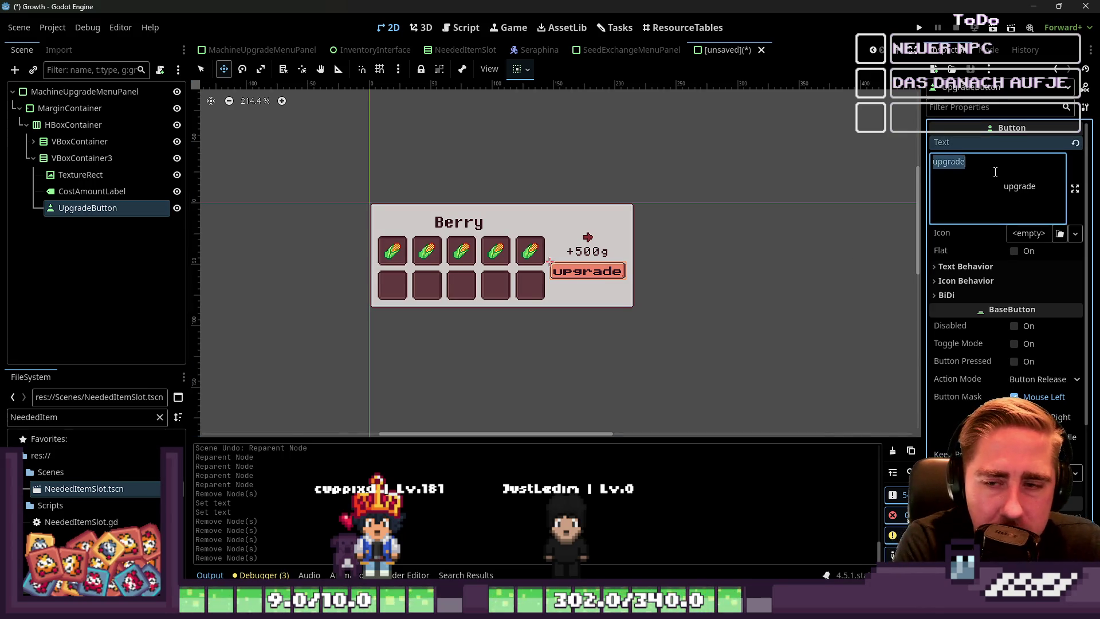
type("exchange")
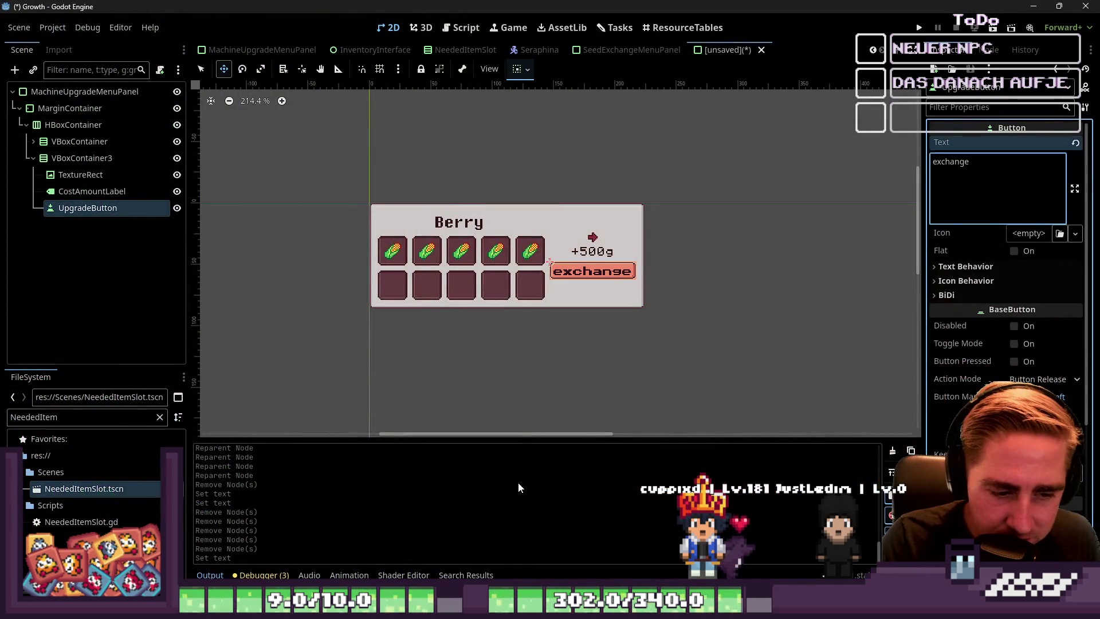
left_click(519, 488)
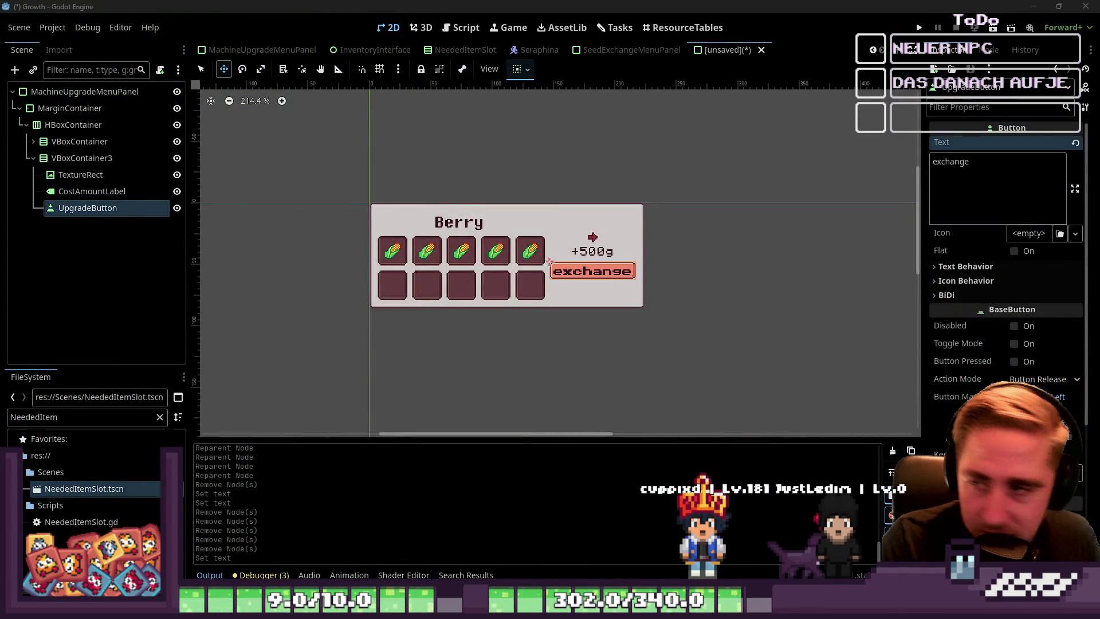